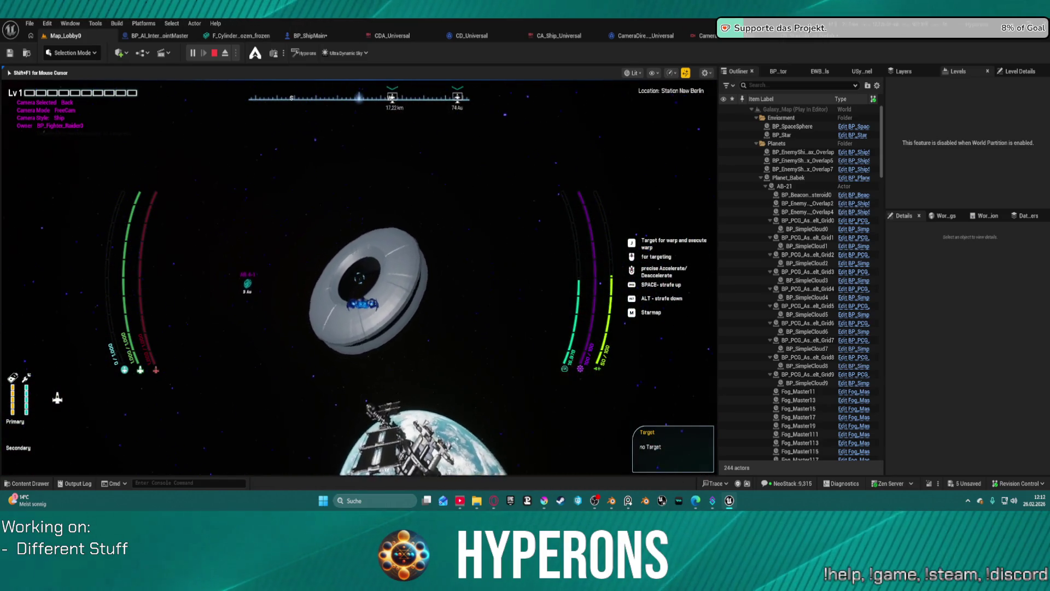
Step: Warp toward target AB 4-1, fly the fighter forward through the asteroids, then stop the play session
{"action": "key", "text": "j"}
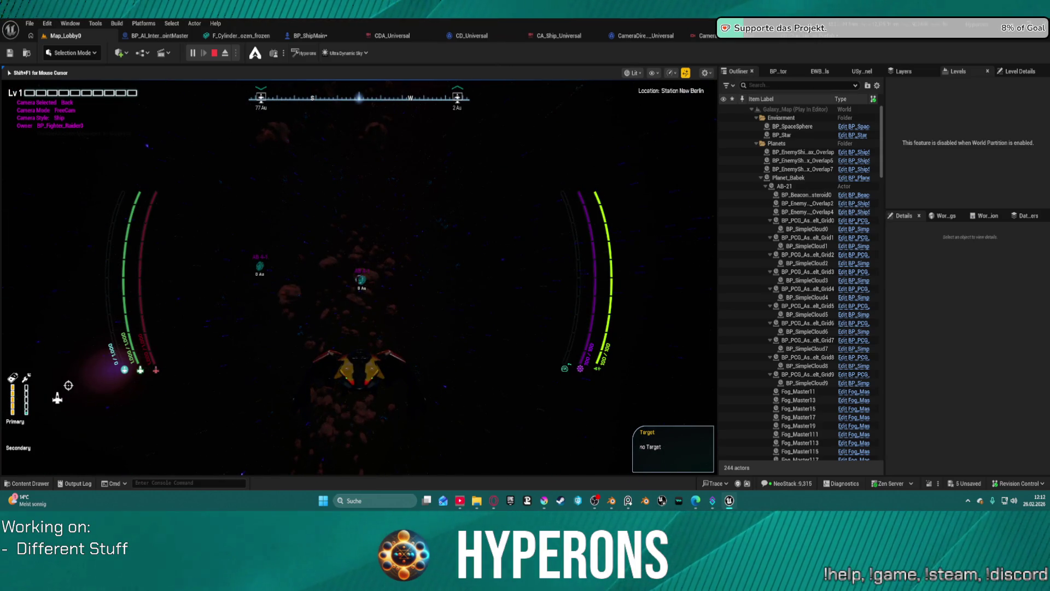
{"action": "key", "text": "w"}
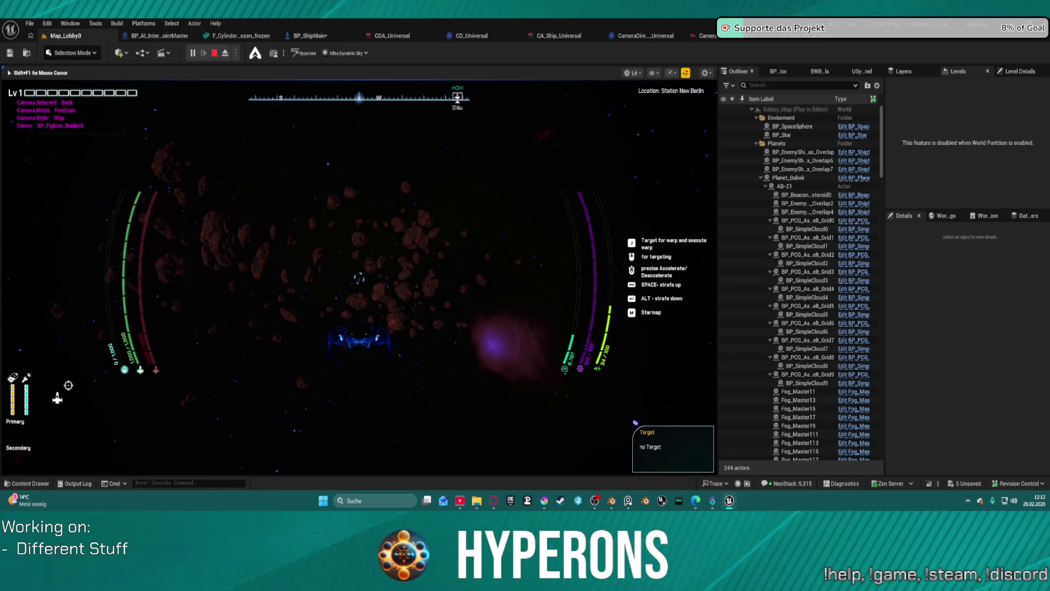
{"action": "key", "text": "Escape"}
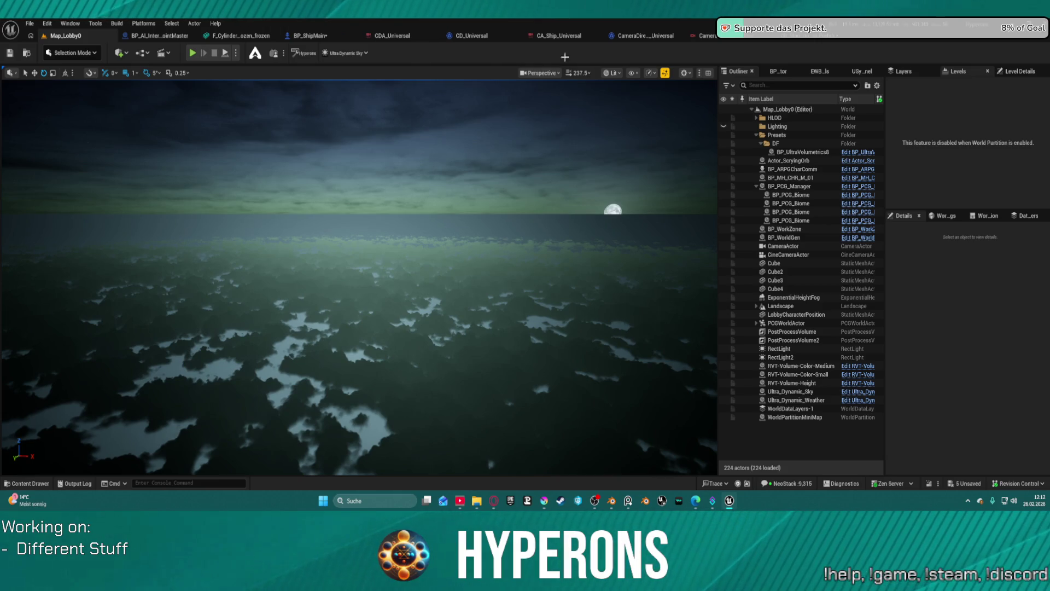
Step: In CR_Ship_Universal_Prefab's graph, select the ForwardDampingFactor, LateralDampingFactor and VerticalDampingFactor nodes
{"action": "left_click", "coordinate": [705, 36]}
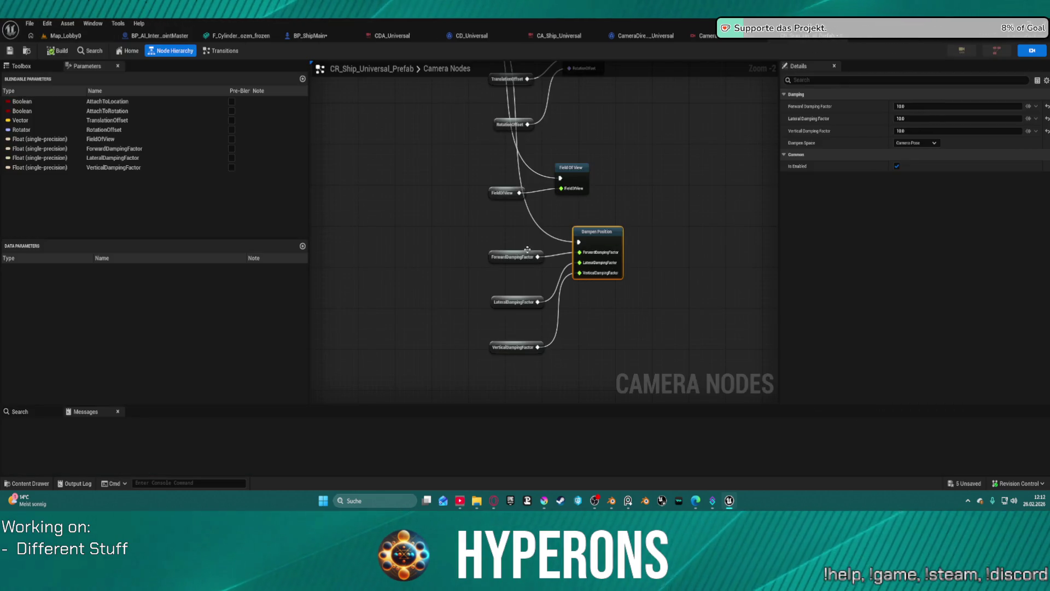
{"action": "mouse_move", "coordinate": [547, 234]}
{"action": "left_mouse_down"}
{"action": "mouse_move", "coordinate": [462, 325]}
{"action": "mouse_move", "coordinate": [462, 357]}
{"action": "left_mouse_up"}
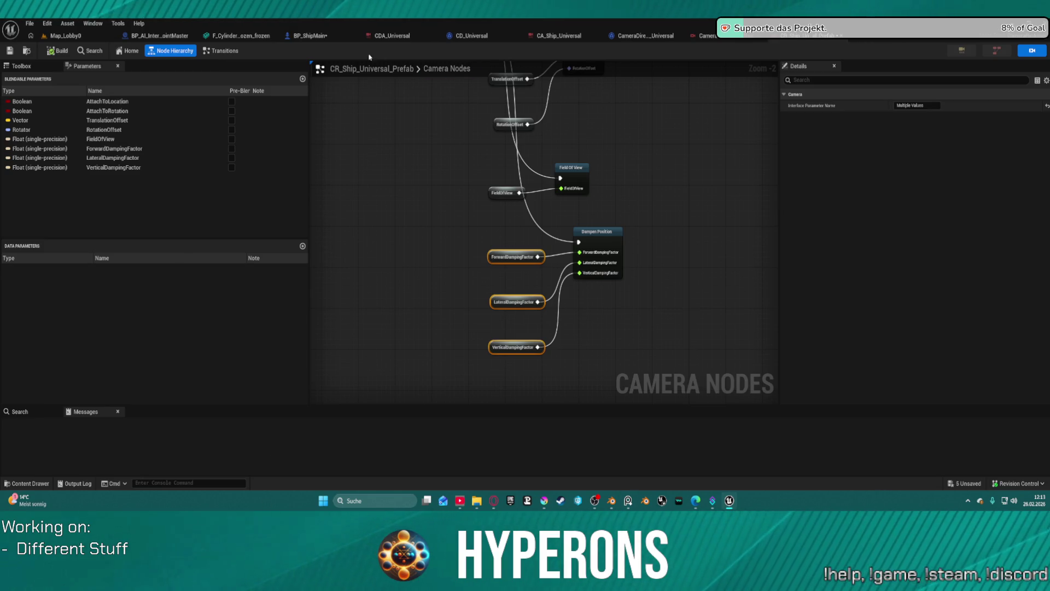
Step: Switch to BP_ShipMain and bring the AxisForward interpolation nodes into view
{"action": "left_click", "coordinate": [310, 36]}
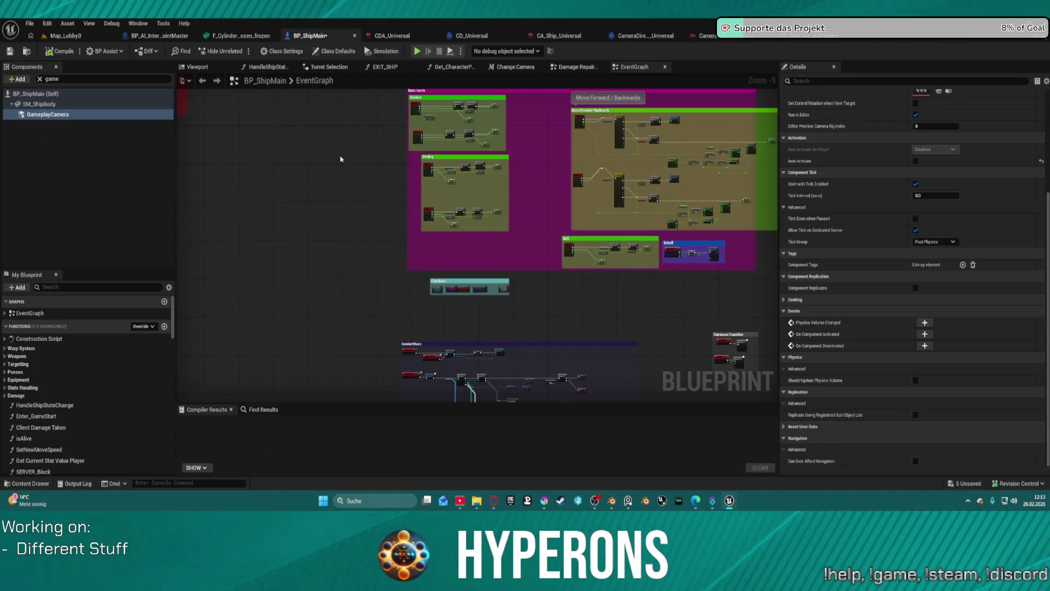
{"action": "scroll", "coordinate": [450, 261], "scroll_direction": "down", "scroll_amount": 1}
{"action": "scroll", "coordinate": [450, 260], "scroll_direction": "up", "scroll_amount": 4}
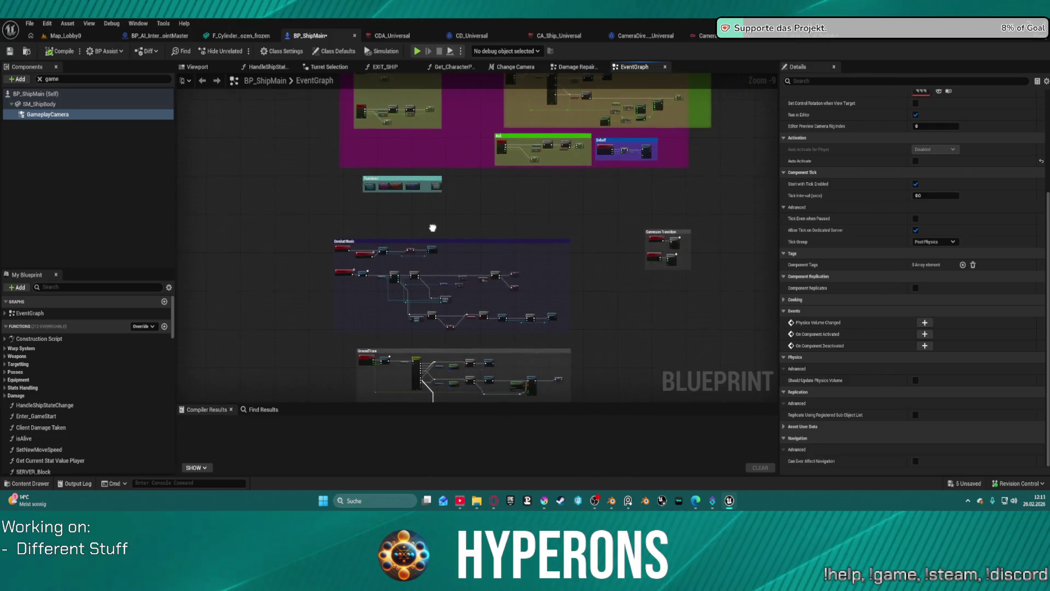
{"action": "scroll", "coordinate": [479, 213], "scroll_direction": "up", "scroll_amount": 2}
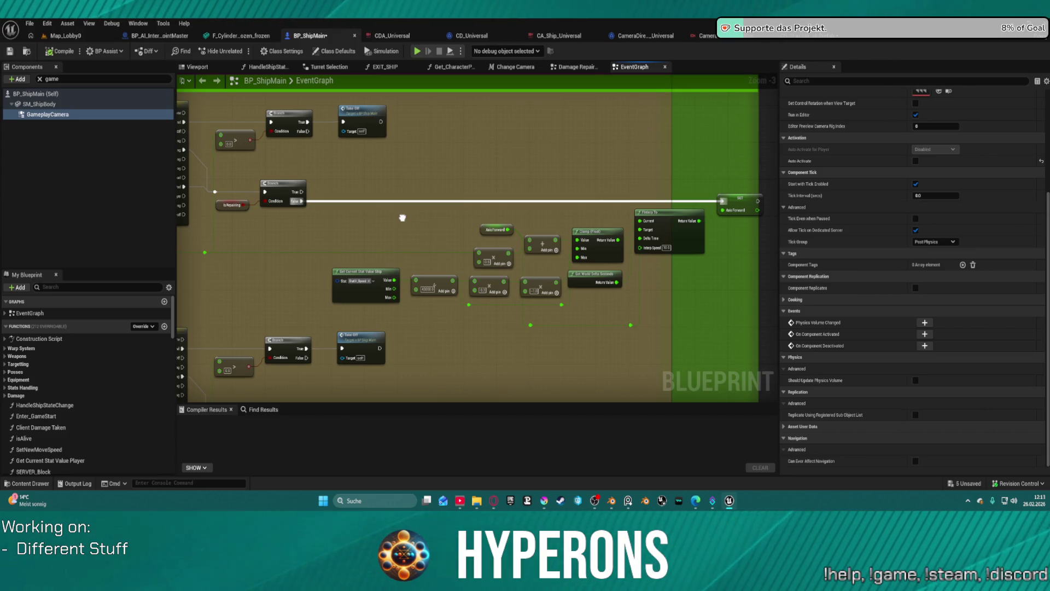
{"action": "mouse_move", "coordinate": [403, 218]}
{"action": "left_mouse_down"}
{"action": "mouse_move", "coordinate": [300, 199]}
{"action": "mouse_move", "coordinate": [237, 204]}
{"action": "left_mouse_up"}
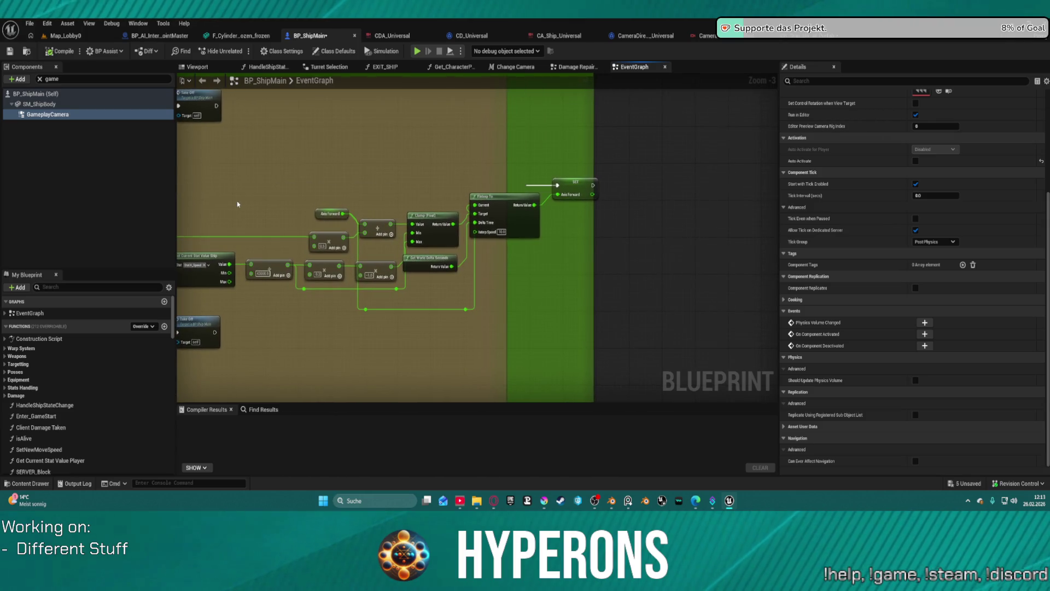
Step: In the Change Camera function, copy the Gameplay Camera and Get Shared Camera Data nodes
{"action": "left_click", "coordinate": [515, 67]}
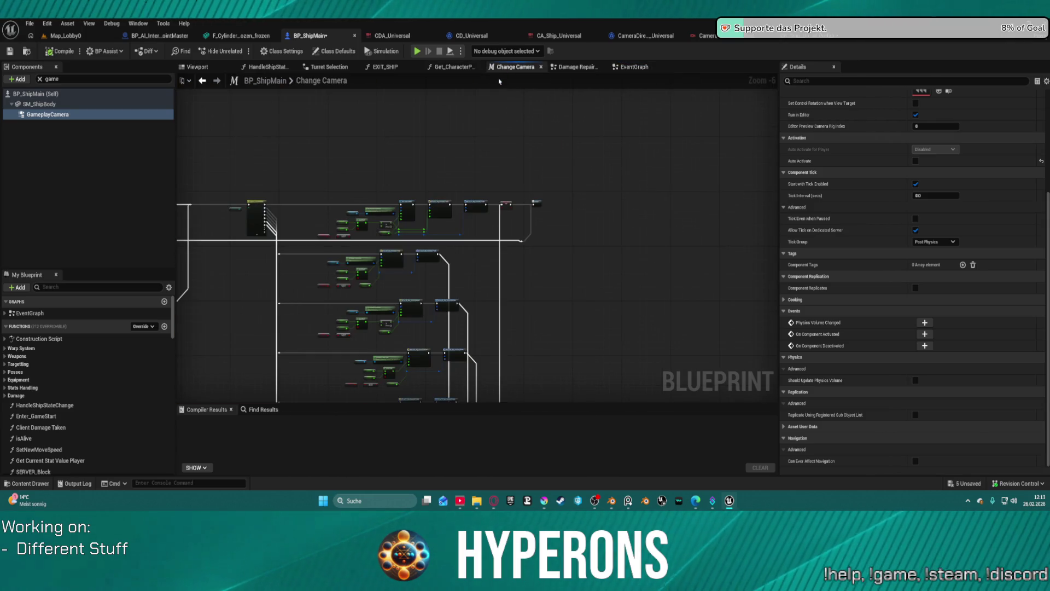
{"action": "mouse_move", "coordinate": [293, 159]}
{"action": "left_mouse_down"}
{"action": "mouse_move", "coordinate": [356, 77]}
{"action": "mouse_move", "coordinate": [429, 11]}
{"action": "left_mouse_up"}
{"action": "left_click_drag", "start_coordinate": [477, 238], "coordinate": [435, 272]}
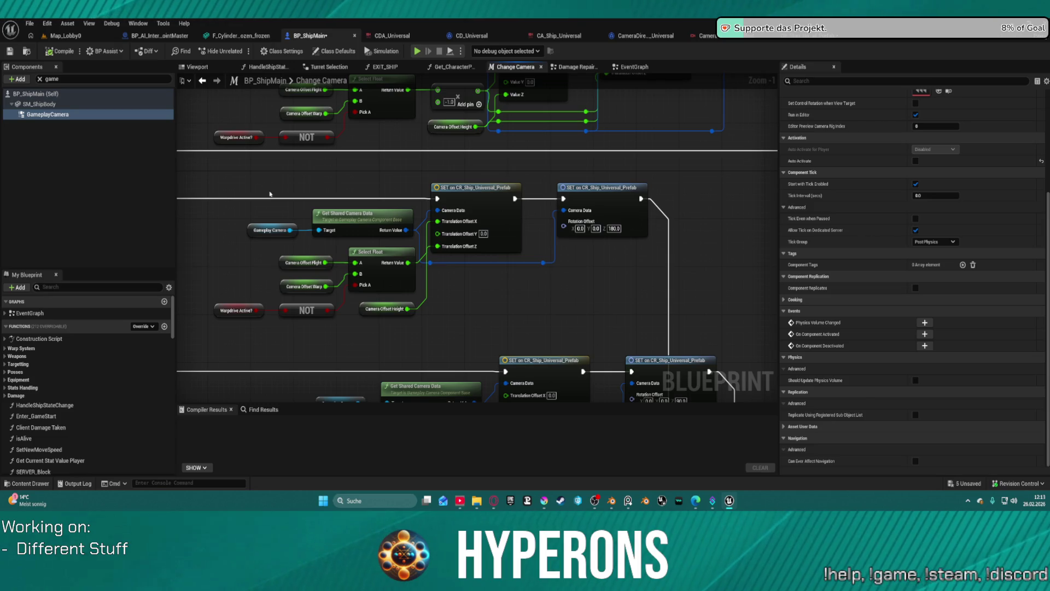
{"action": "mouse_move", "coordinate": [269, 194]}
{"action": "left_mouse_down"}
{"action": "mouse_move", "coordinate": [645, 240]}
{"action": "mouse_move", "coordinate": [374, 233]}
{"action": "left_mouse_up"}
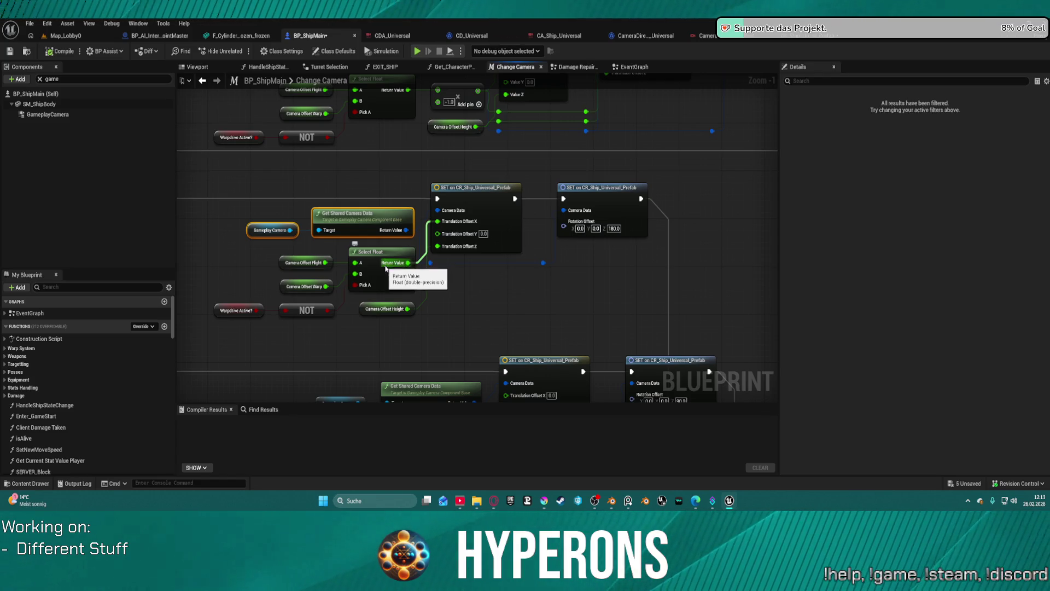
{"action": "mouse_move", "coordinate": [729, 165]}
{"action": "left_mouse_down"}
{"action": "mouse_move", "coordinate": [684, 228]}
{"action": "mouse_move", "coordinate": [422, 396]}
{"action": "mouse_move", "coordinate": [416, 257]}
{"action": "mouse_move", "coordinate": [474, 202]}
{"action": "mouse_move", "coordinate": [778, 286]}
{"action": "left_mouse_up"}
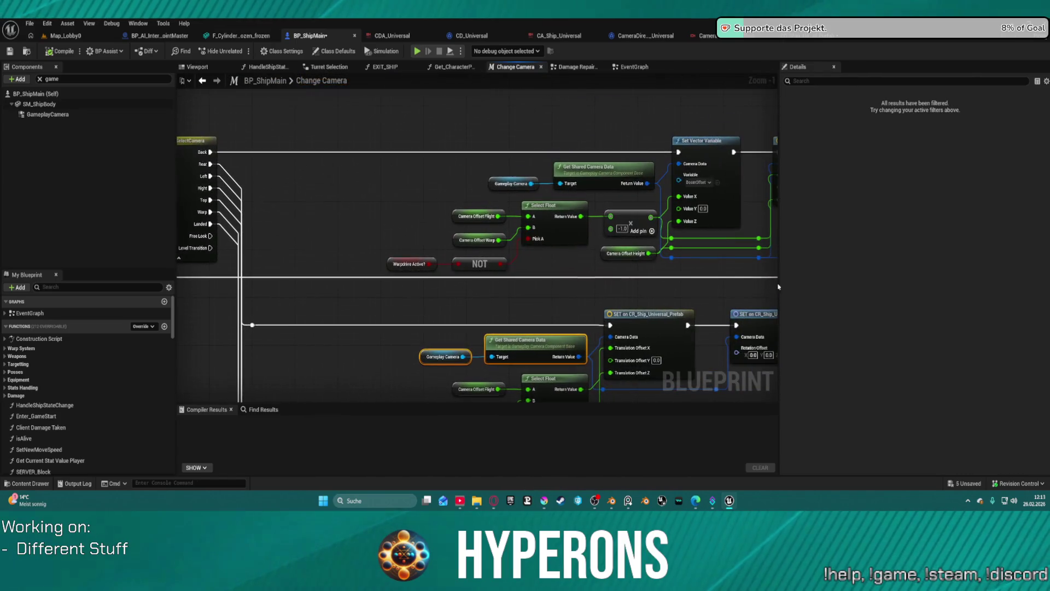
{"action": "left_click", "coordinate": [633, 67]}
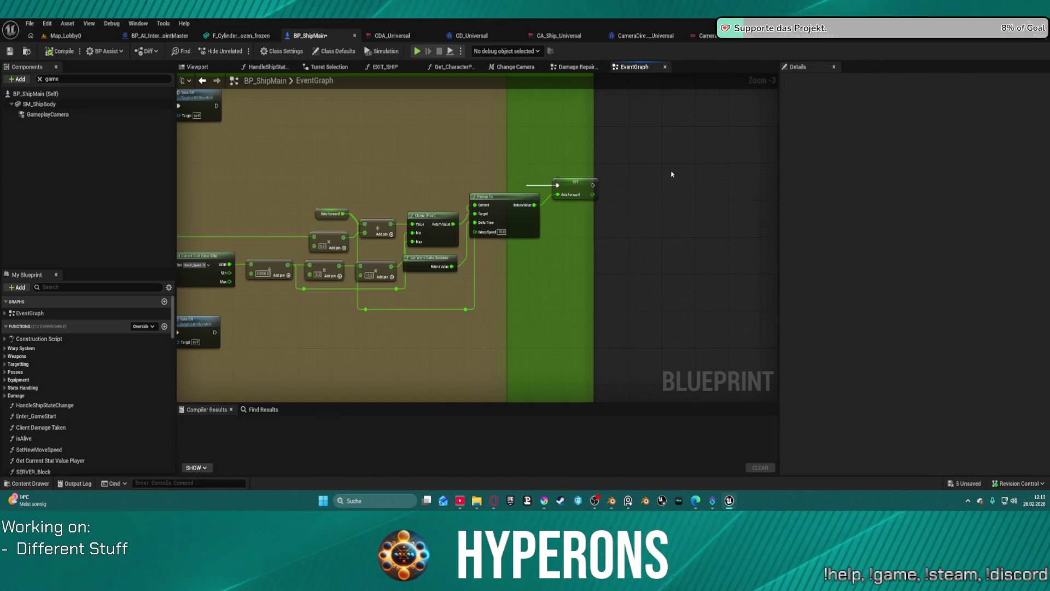
Step: Paste the Gameplay Camera and Get Shared Camera Data nodes right of the AxisForward setter
{"action": "mouse_move", "coordinate": [672, 174]}
{"action": "left_mouse_down"}
{"action": "mouse_move", "coordinate": [646, 193]}
{"action": "mouse_move", "coordinate": [425, 241]}
{"action": "left_mouse_up"}
{"action": "key", "text": "ctrl+v"}
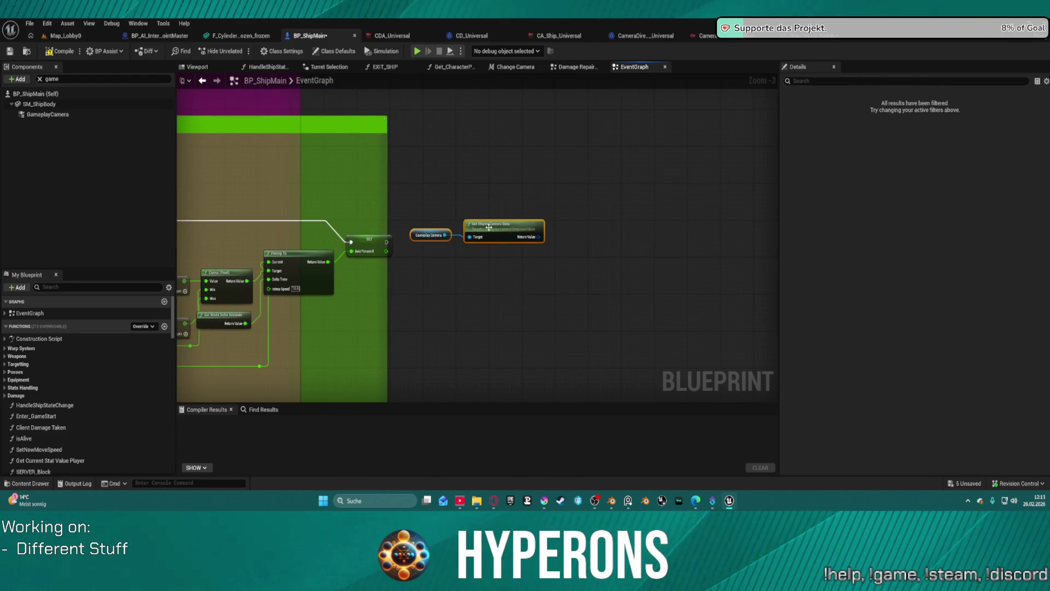
{"action": "mouse_move", "coordinate": [546, 243]}
{"action": "left_mouse_down"}
{"action": "mouse_move", "coordinate": [522, 209]}
{"action": "mouse_move", "coordinate": [537, 222]}
{"action": "left_mouse_up"}
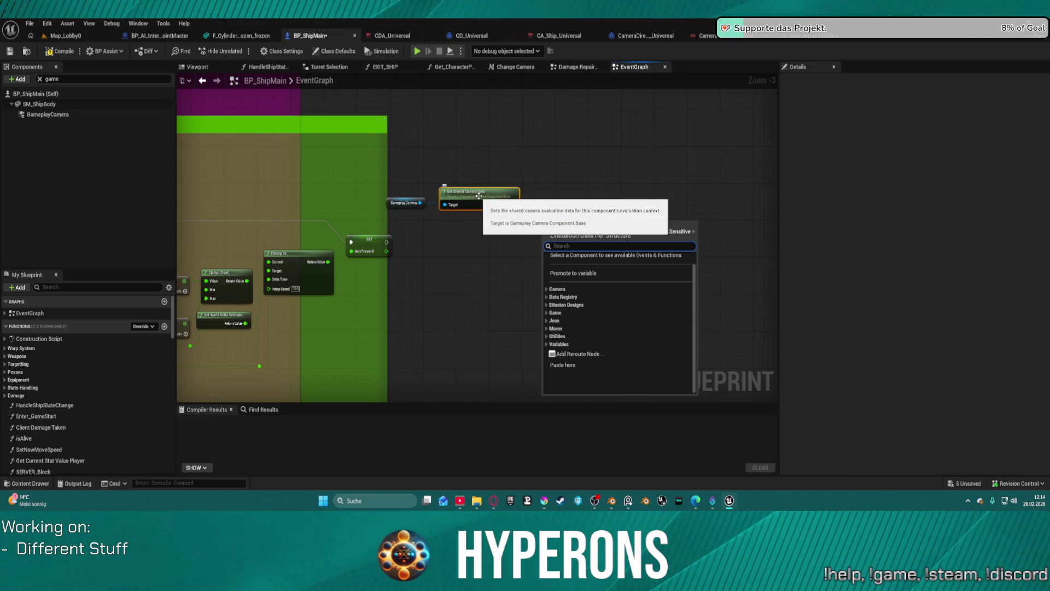
{"action": "type", "text": "f"}
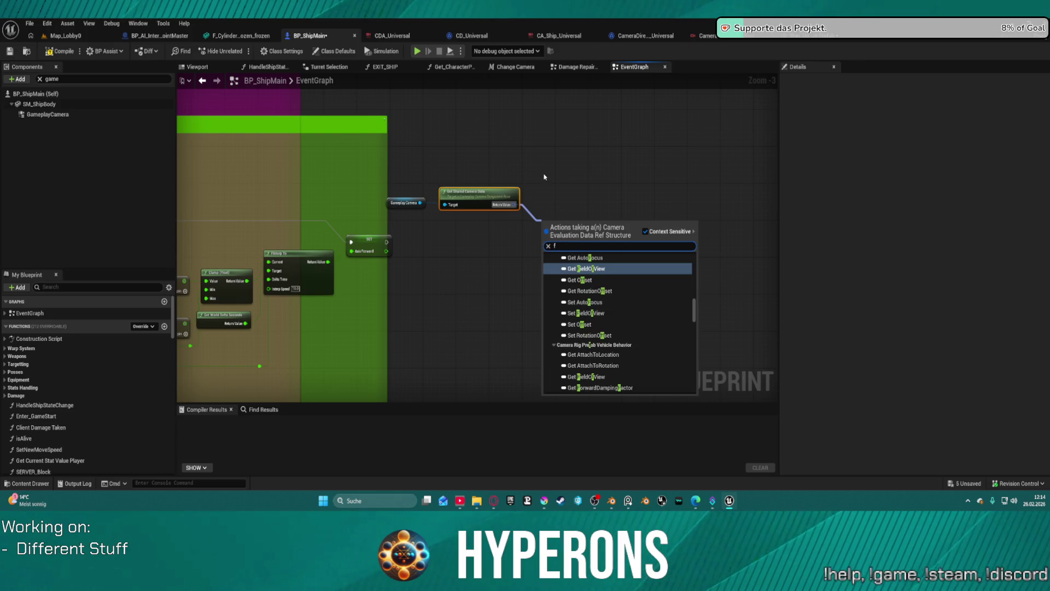
{"action": "type", "text": "l"}
{"action": "left_click", "coordinate": [765, 160]}
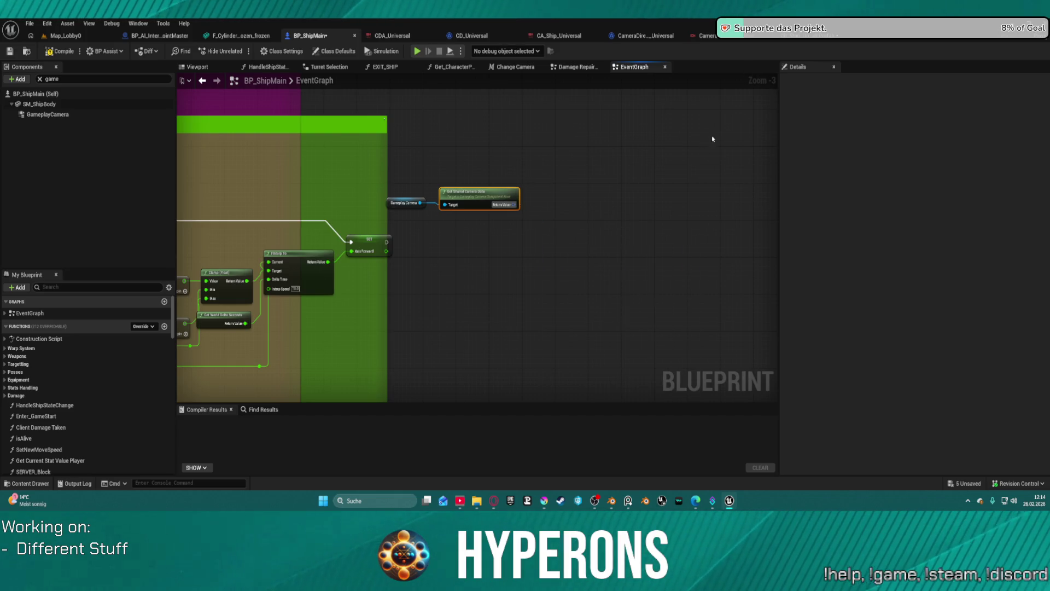
{"action": "left_click", "coordinate": [802, 43]}
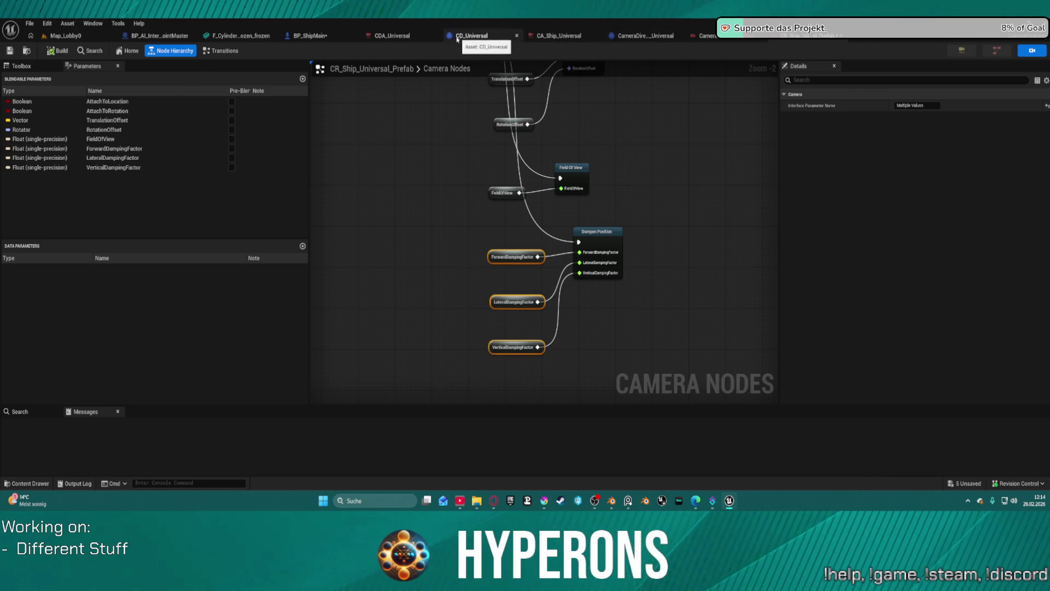
{"action": "left_click", "coordinate": [329, 36]}
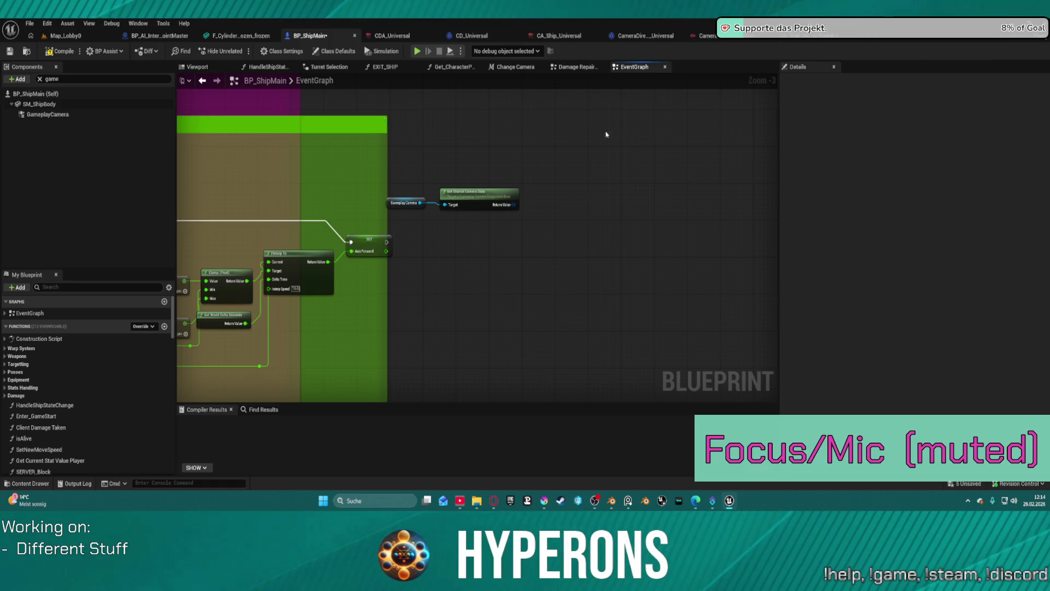
Step: Add a Set Float Variable node fed by the camera data, executing after the AxisForward setter
{"action": "left_click_drag", "start_coordinate": [512, 205], "coordinate": [536, 216]}
{"action": "type", "text": "f"}
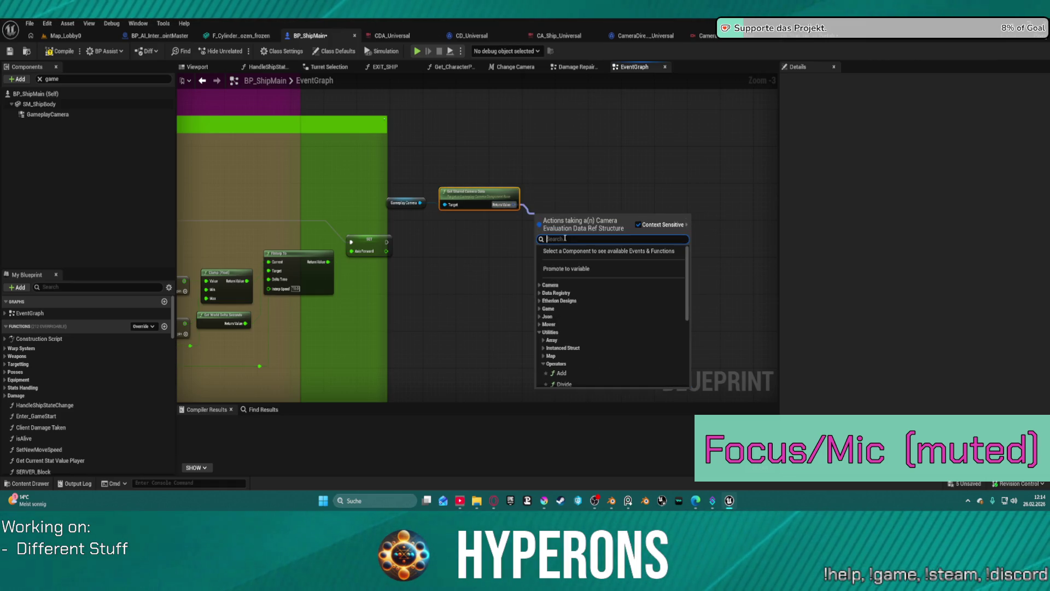
{"action": "type", "text": "loat"}
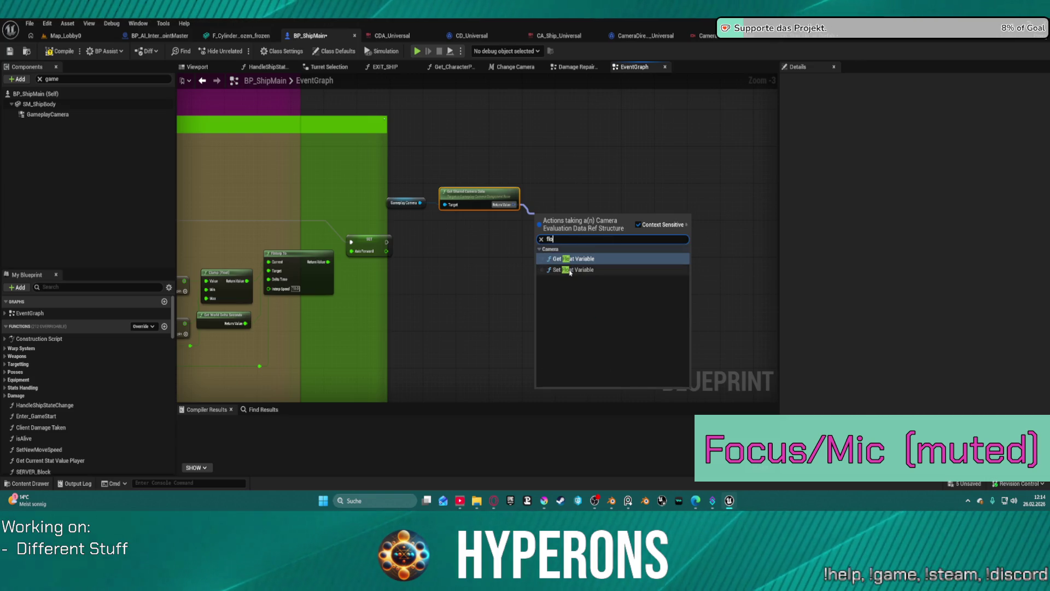
{"action": "left_click", "coordinate": [570, 272]}
{"action": "scroll", "coordinate": [504, 263], "scroll_direction": "up", "scroll_amount": 2}
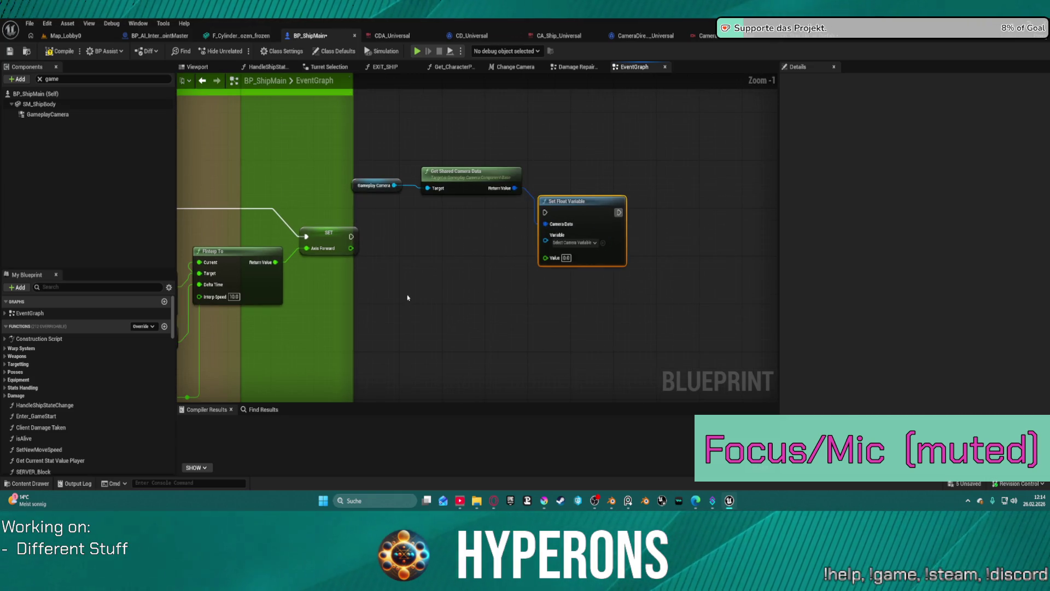
{"action": "mouse_move", "coordinate": [351, 236]}
{"action": "left_mouse_down"}
{"action": "mouse_move", "coordinate": [438, 234]}
{"action": "mouse_move", "coordinate": [545, 213]}
{"action": "left_mouse_up"}
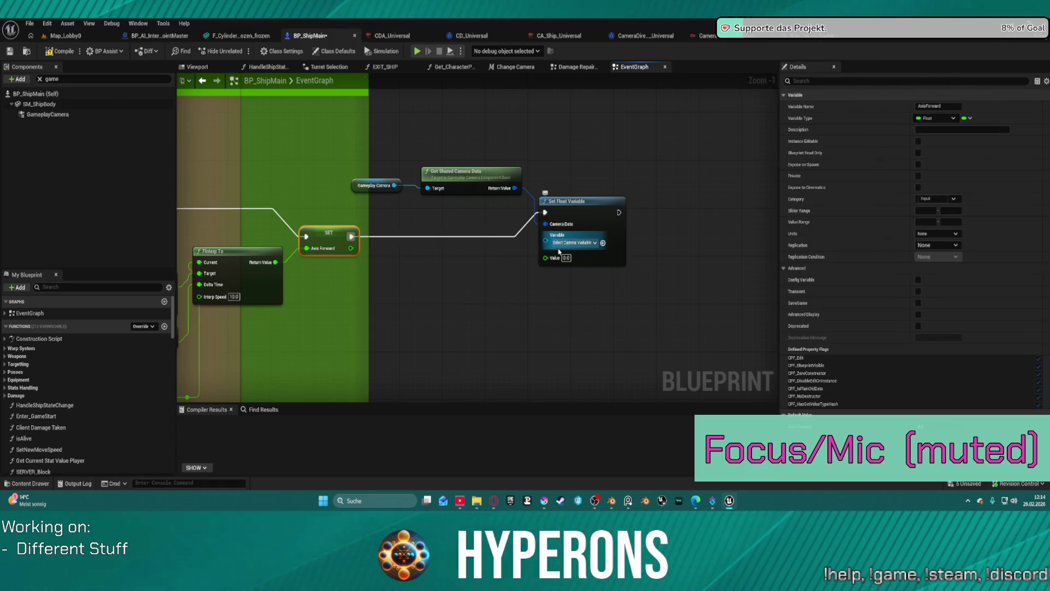
Step: Set the node's variable to ForwardDamping and shift the camera data nodes right and down
{"action": "left_click", "coordinate": [563, 243]}
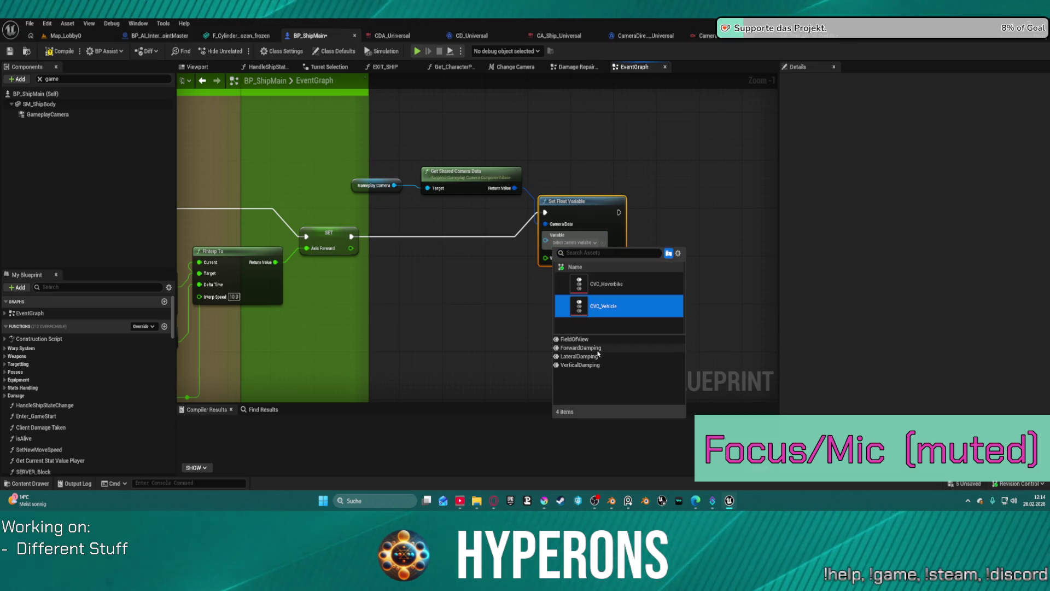
{"action": "left_click", "coordinate": [581, 348]}
{"action": "mouse_move", "coordinate": [376, 124]}
{"action": "left_mouse_down"}
{"action": "mouse_move", "coordinate": [415, 175]}
{"action": "mouse_move", "coordinate": [611, 210]}
{"action": "mouse_move", "coordinate": [643, 234]}
{"action": "left_mouse_up"}
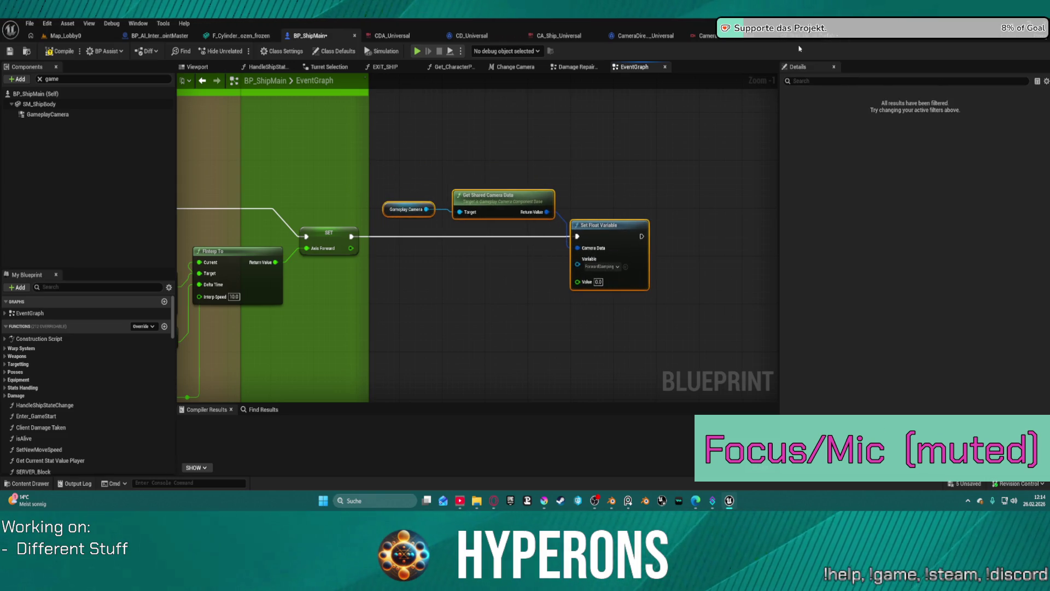
{"action": "left_click", "coordinate": [759, 38]}
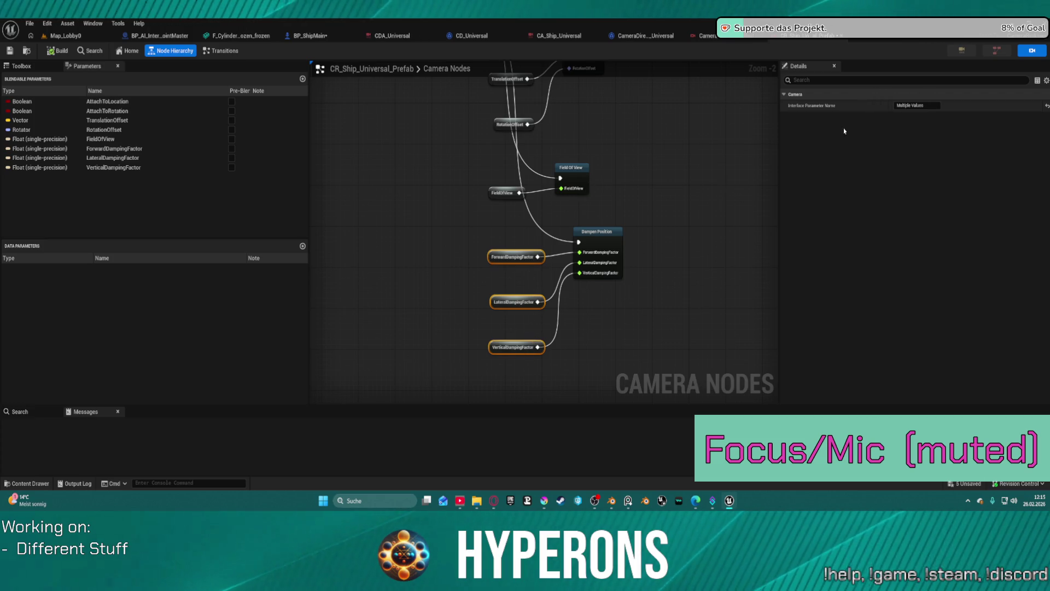
Step: Inspect the Dampen Position node's damping factors, then return to BP_ShipMain's event graph
{"action": "left_click", "coordinate": [606, 238]}
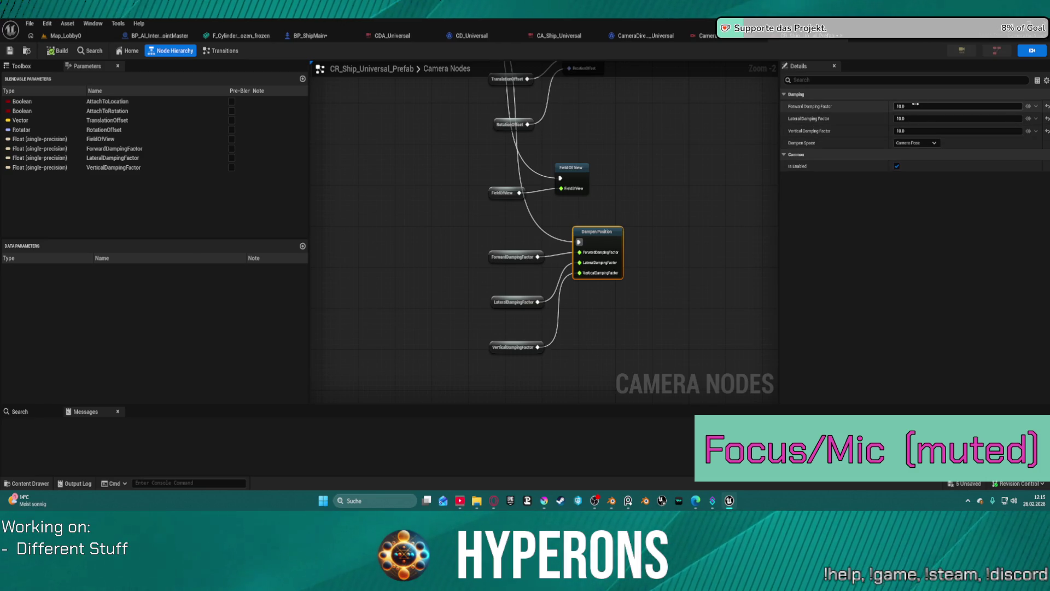
{"action": "left_click", "coordinate": [648, 36]}
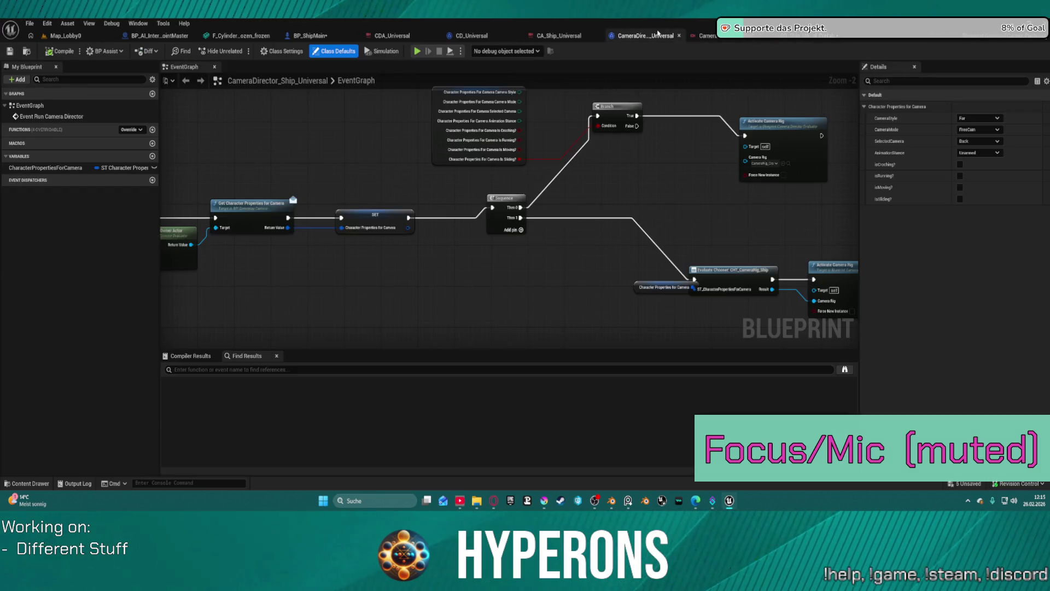
{"action": "left_click", "coordinate": [316, 38]}
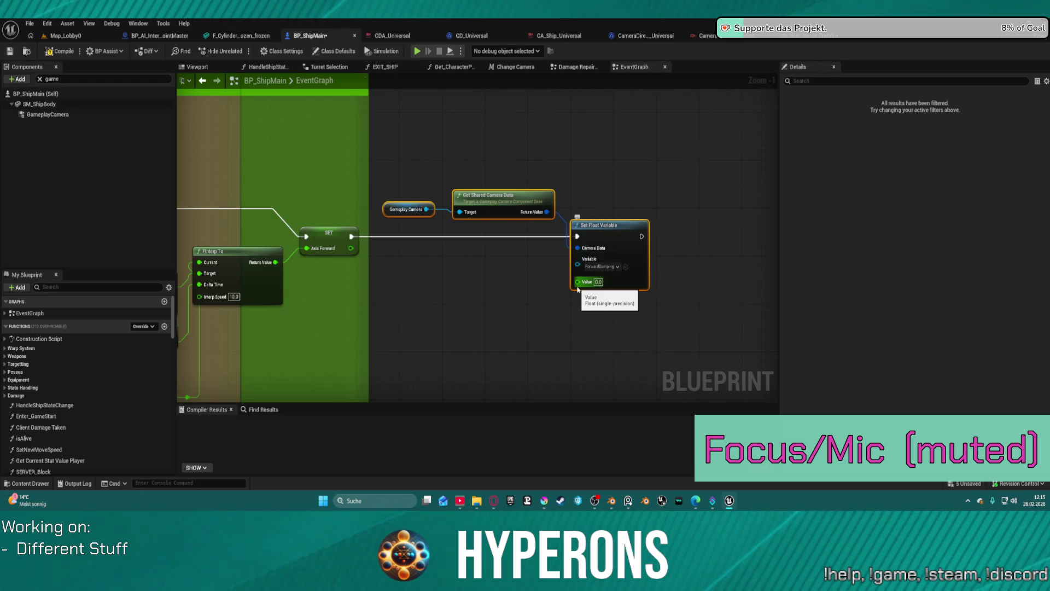
Step: Add an Equal (==) node fed by the SET node's Axis Forward value
{"action": "mouse_move", "coordinate": [579, 289]}
{"action": "left_mouse_down"}
{"action": "mouse_move", "coordinate": [845, 272]}
{"action": "mouse_move", "coordinate": [566, 279]}
{"action": "left_mouse_up"}
{"action": "mouse_move", "coordinate": [405, 237]}
{"action": "left_mouse_down"}
{"action": "mouse_move", "coordinate": [547, 249]}
{"action": "mouse_move", "coordinate": [504, 269]}
{"action": "left_mouse_up"}
{"action": "type", "text": "eq"}
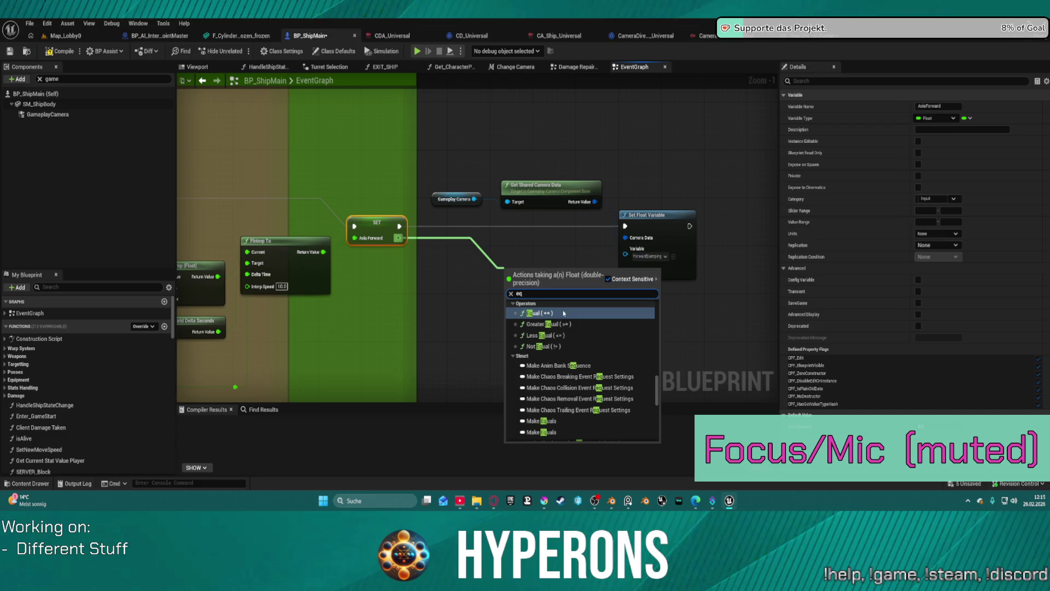
{"action": "left_click", "coordinate": [552, 302]}
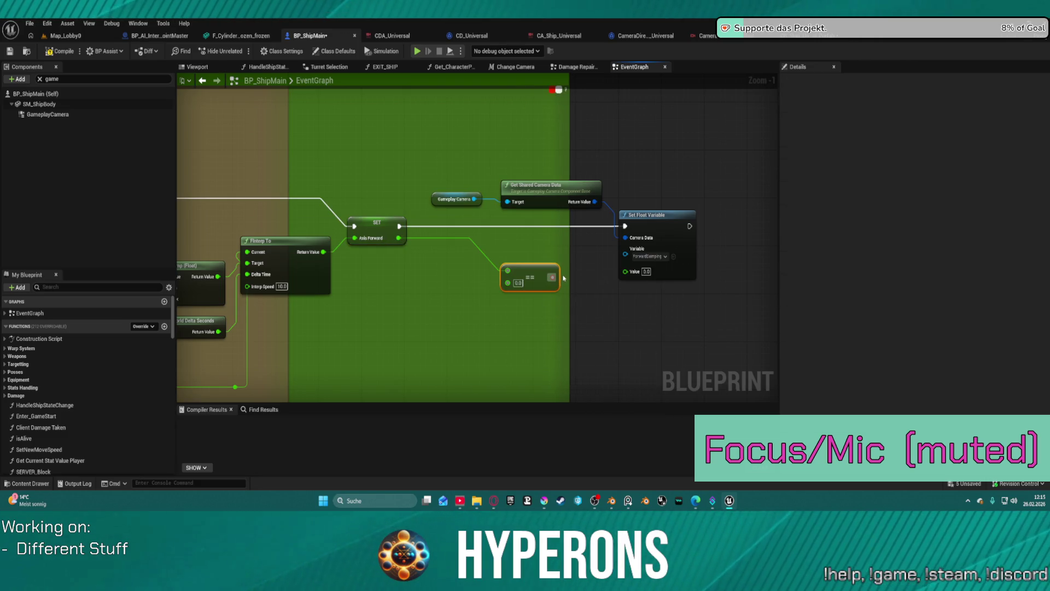
{"action": "left_click_drag", "start_coordinate": [634, 275], "coordinate": [612, 286]}
Step: Add a Select Float node feeding ForwardDamping's value and delete the == comparison
{"action": "type", "text": "se"}
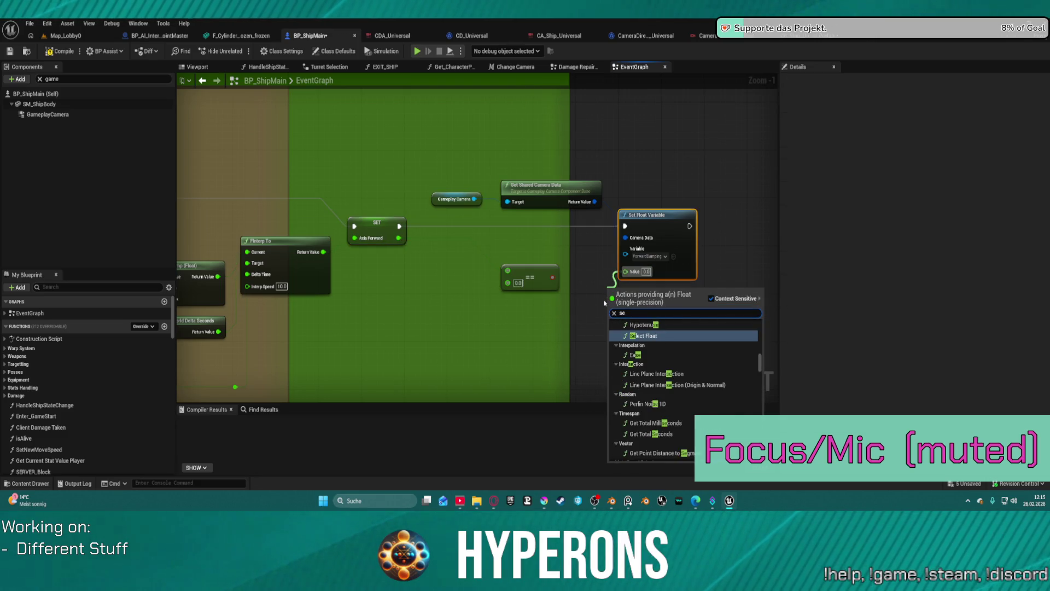
{"action": "type", "text": "lect"}
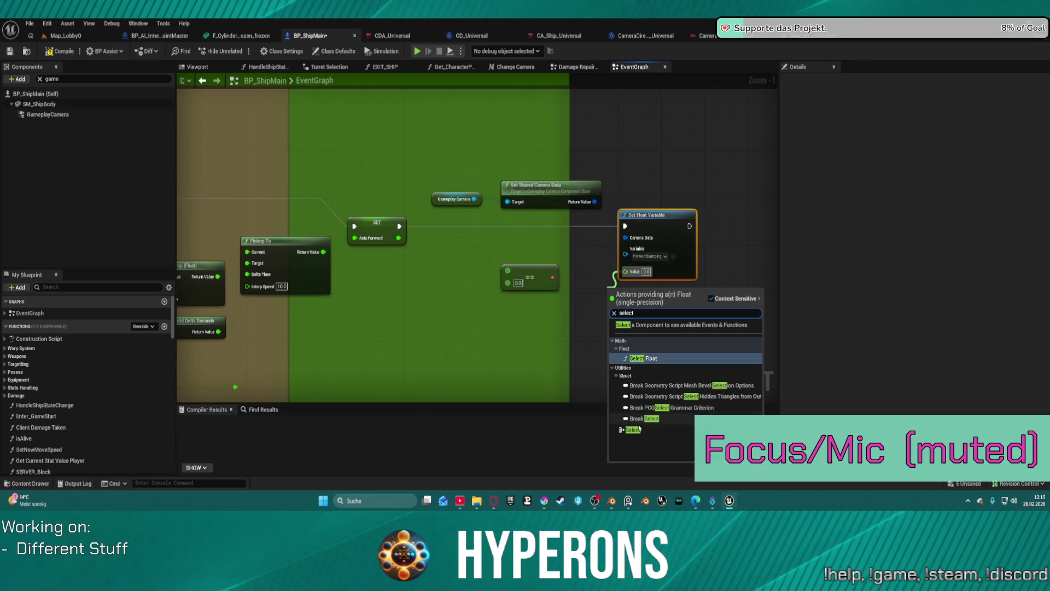
{"action": "left_click", "coordinate": [649, 359]}
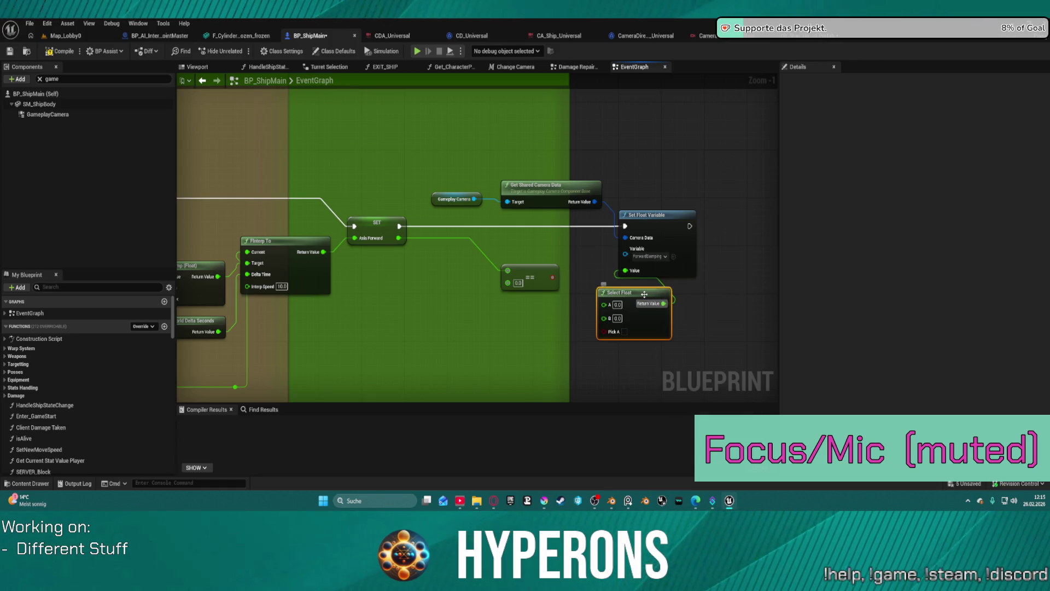
{"action": "left_click_drag", "start_coordinate": [654, 219], "coordinate": [740, 202]}
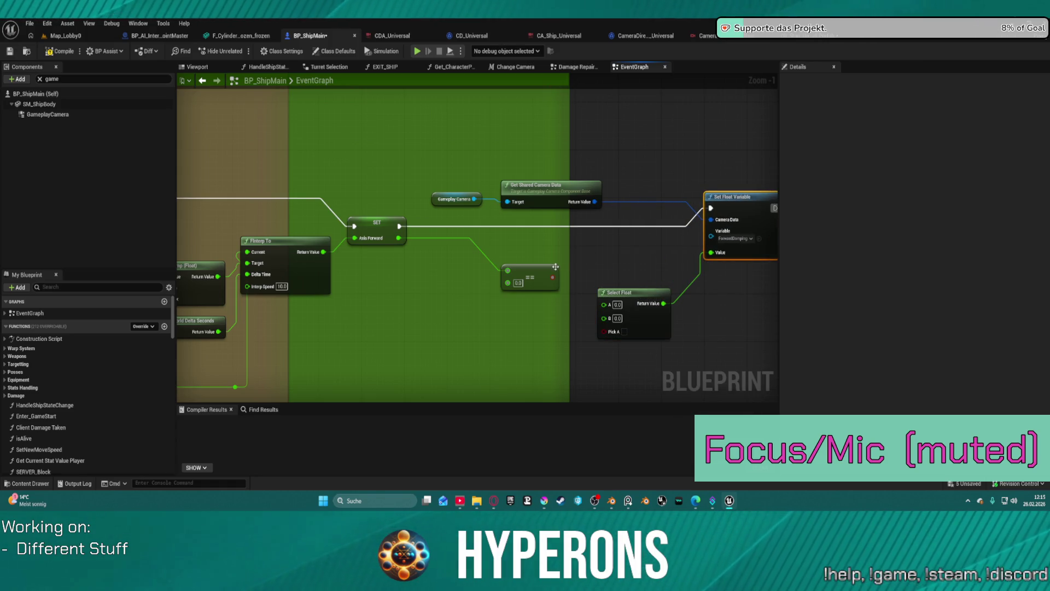
{"action": "left_click", "coordinate": [515, 269]}
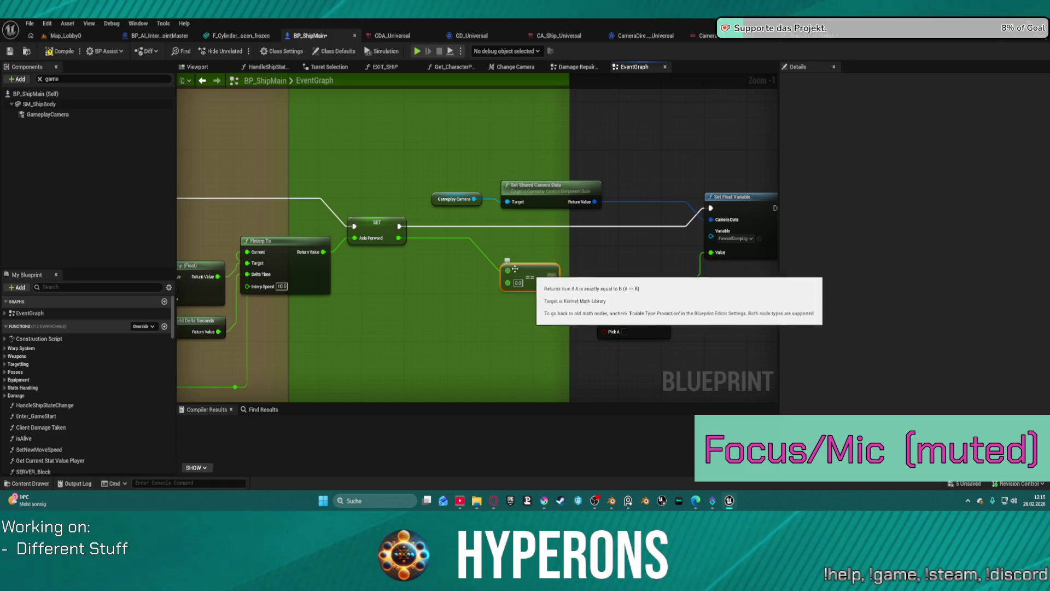
{"action": "key", "text": "Delete"}
Step: Wire a Greater Equal (>=) on Axis Forward into Pick A, with A 30.0 and B 10.0
{"action": "left_click_drag", "start_coordinate": [398, 238], "coordinate": [604, 332]}
{"action": "type", "text": "gre"}
{"action": "left_click", "coordinate": [540, 355]}
{"action": "left_click", "coordinate": [617, 318]}
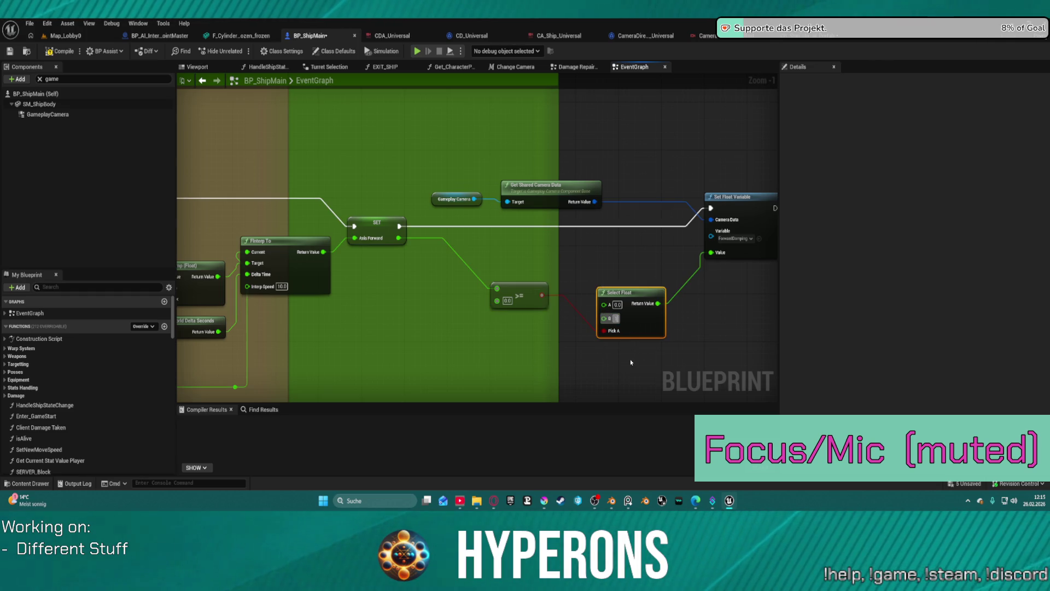
{"action": "type", "text": "10"}
{"action": "key", "text": "Tab"}
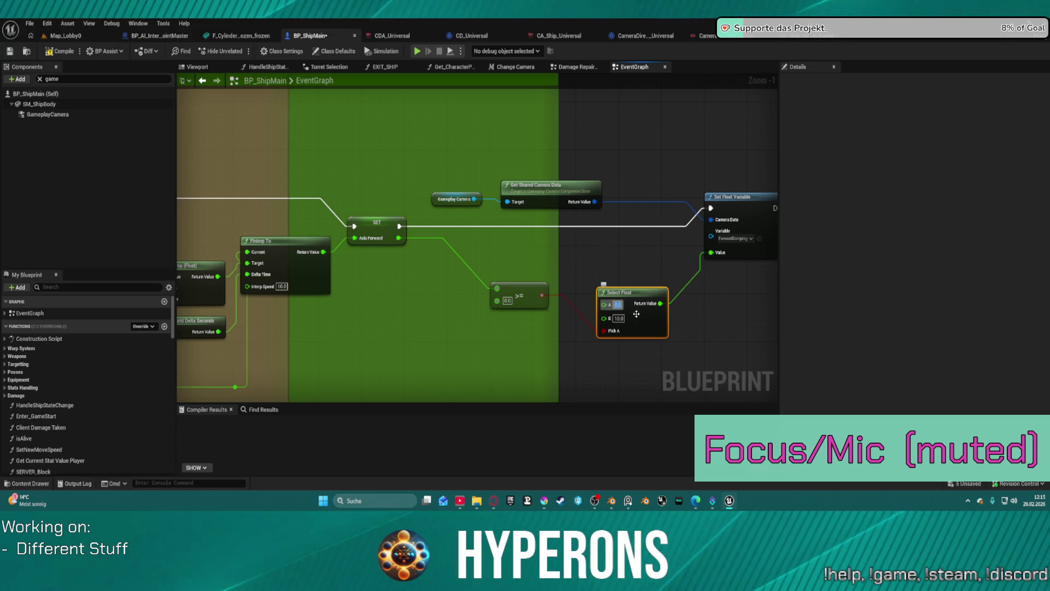
{"action": "type", "text": "0"}
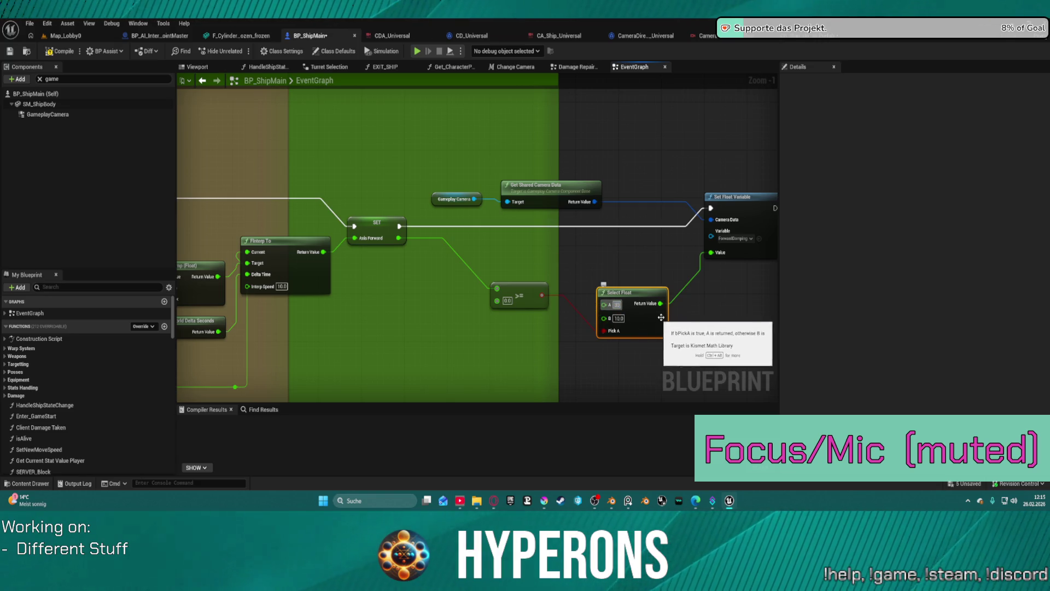
{"action": "left_click", "coordinate": [645, 251]}
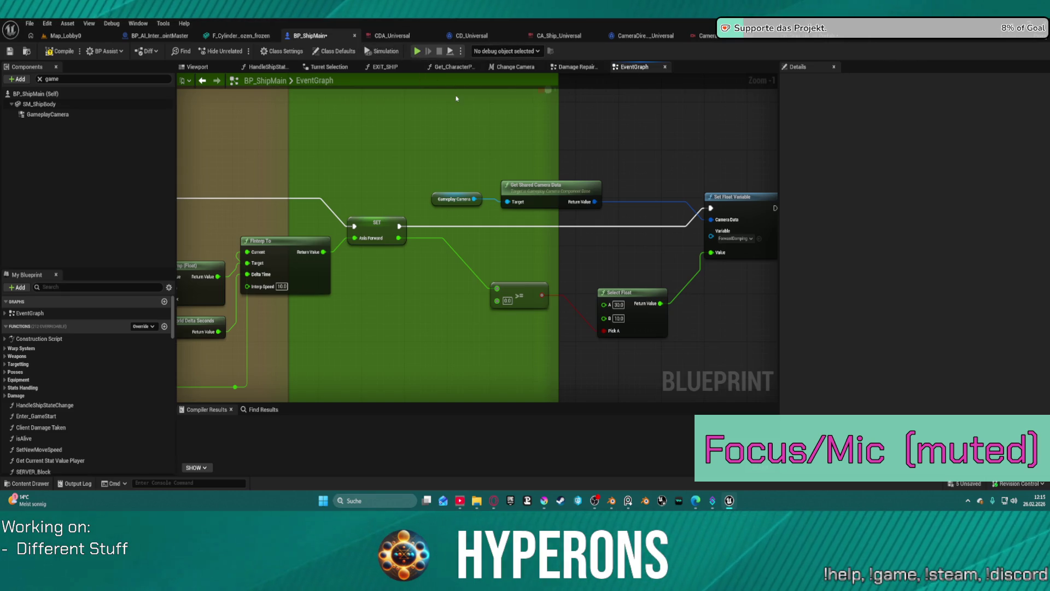
{"action": "mouse_move", "coordinate": [666, 276]}
{"action": "left_mouse_down"}
{"action": "mouse_move", "coordinate": [549, 254]}
{"action": "mouse_move", "coordinate": [700, 232]}
{"action": "mouse_move", "coordinate": [722, 196]}
{"action": "mouse_move", "coordinate": [680, 199]}
{"action": "mouse_move", "coordinate": [694, 199]}
{"action": "mouse_move", "coordinate": [482, 278]}
{"action": "mouse_move", "coordinate": [433, 281]}
{"action": "left_mouse_up"}
Step: Add a Branch node after the Set Float Variable node
{"action": "left_click", "coordinate": [532, 234]}
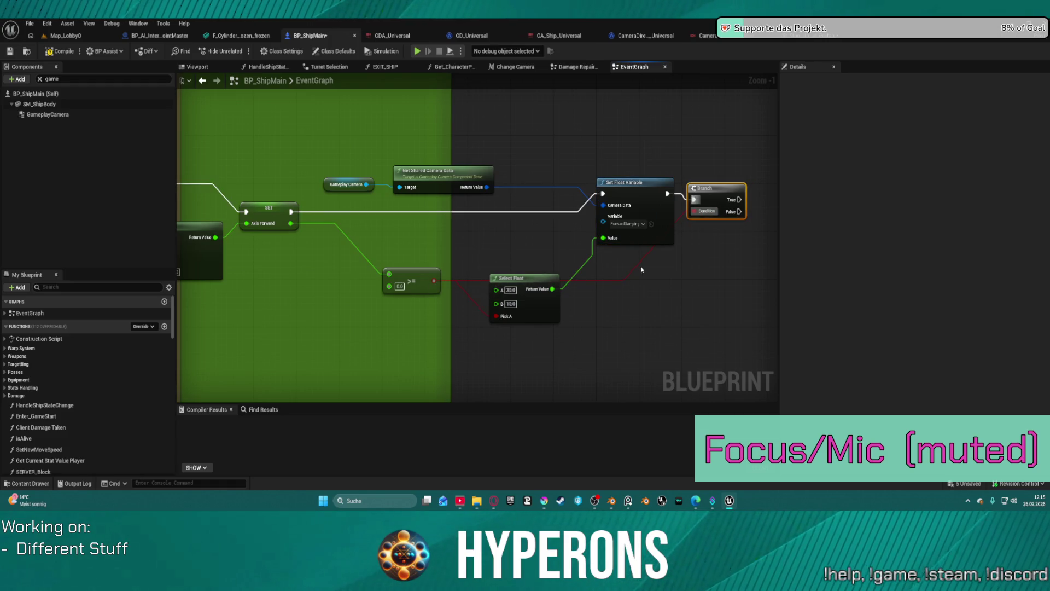
{"action": "mouse_move", "coordinate": [621, 299]}
{"action": "left_mouse_down"}
{"action": "mouse_move", "coordinate": [463, 298]}
{"action": "mouse_move", "coordinate": [629, 243]}
{"action": "left_mouse_up"}
{"action": "type", "text": "rein"}
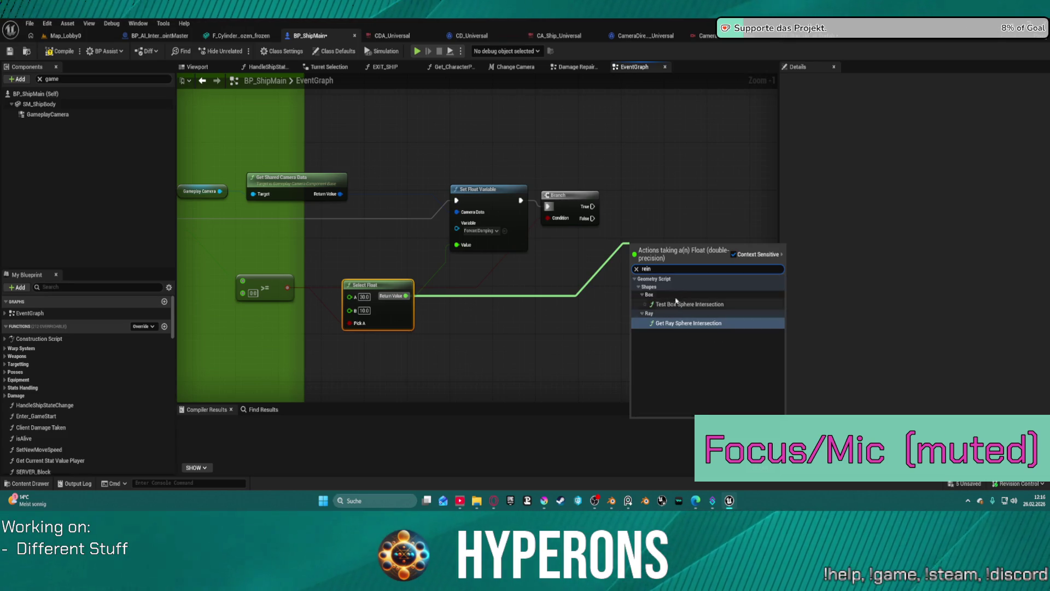
{"action": "left_click", "coordinate": [634, 214]}
Step: Add a Print String on the Branch's True path and clear its Duration value
{"action": "left_click_drag", "start_coordinate": [595, 206], "coordinate": [676, 219]}
{"action": "type", "text": "pri"}
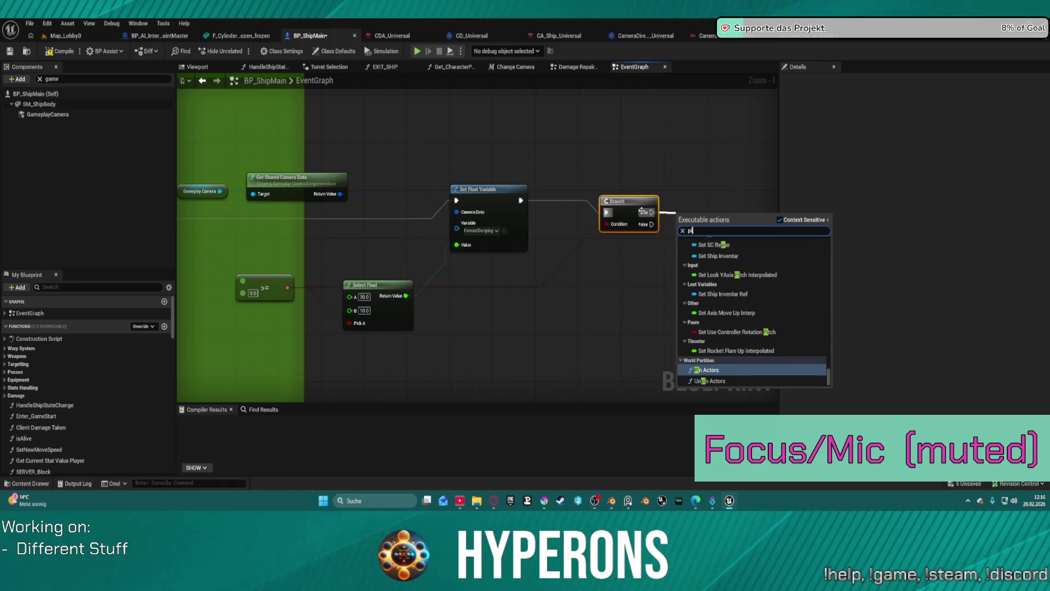
{"action": "type", "text": "nt"}
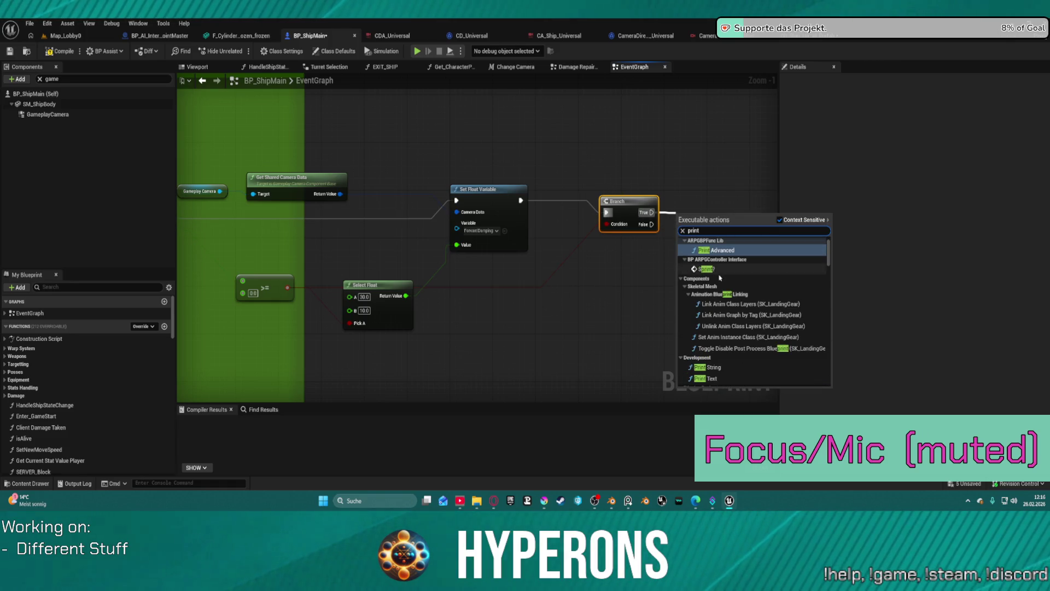
{"action": "left_click", "coordinate": [718, 357]}
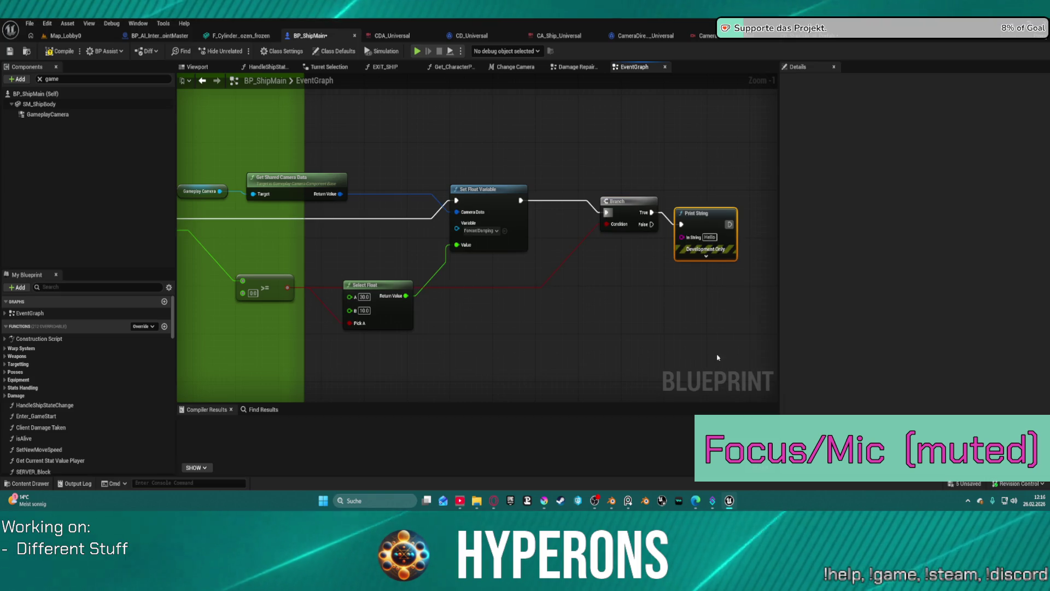
{"action": "left_click", "coordinate": [706, 255]}
{"action": "left_click", "coordinate": [695, 289]}
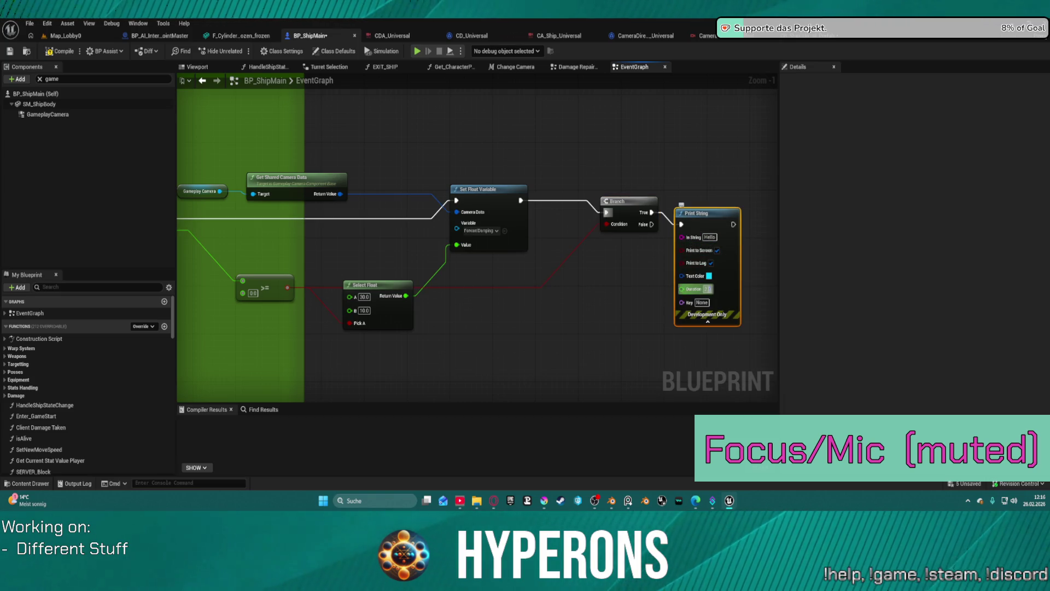
{"action": "left_click", "coordinate": [708, 289]}
{"action": "type", "text": "2"}
{"action": "key", "text": "BackSpace"}
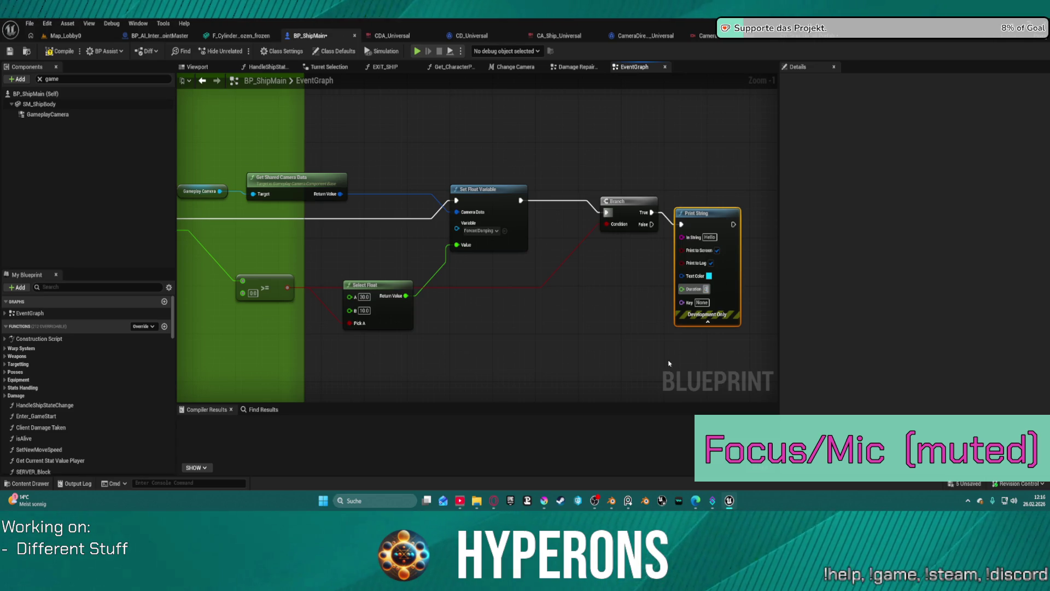
Step: Print the Select Float result in yellow (FFF000FF) text and compile the Blueprint
{"action": "mouse_move", "coordinate": [686, 237]}
{"action": "left_mouse_down"}
{"action": "mouse_move", "coordinate": [399, 306]}
{"action": "mouse_move", "coordinate": [407, 295]}
{"action": "left_mouse_up"}
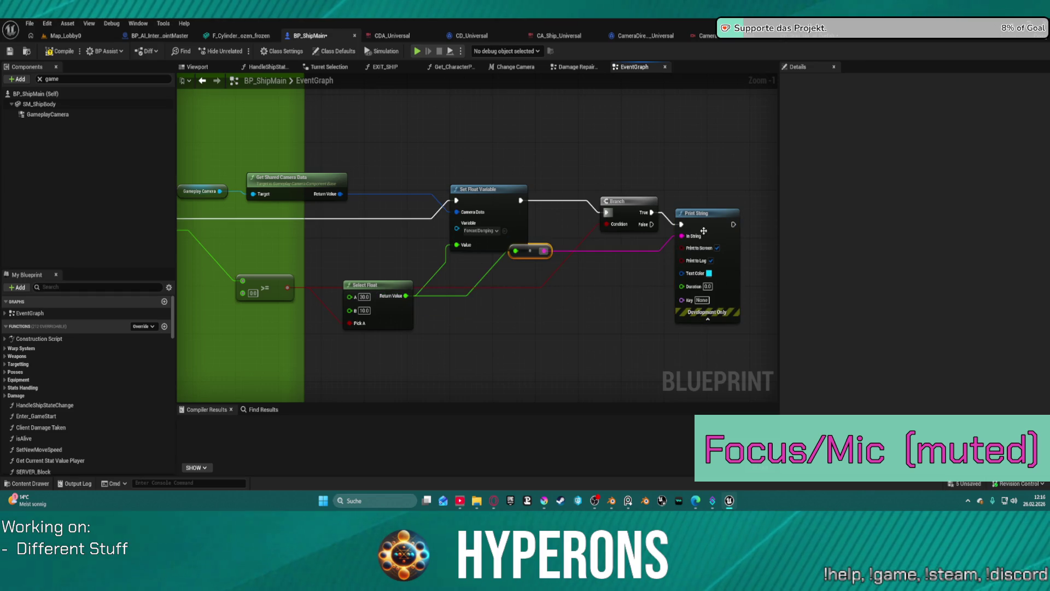
{"action": "left_click", "coordinate": [710, 274]}
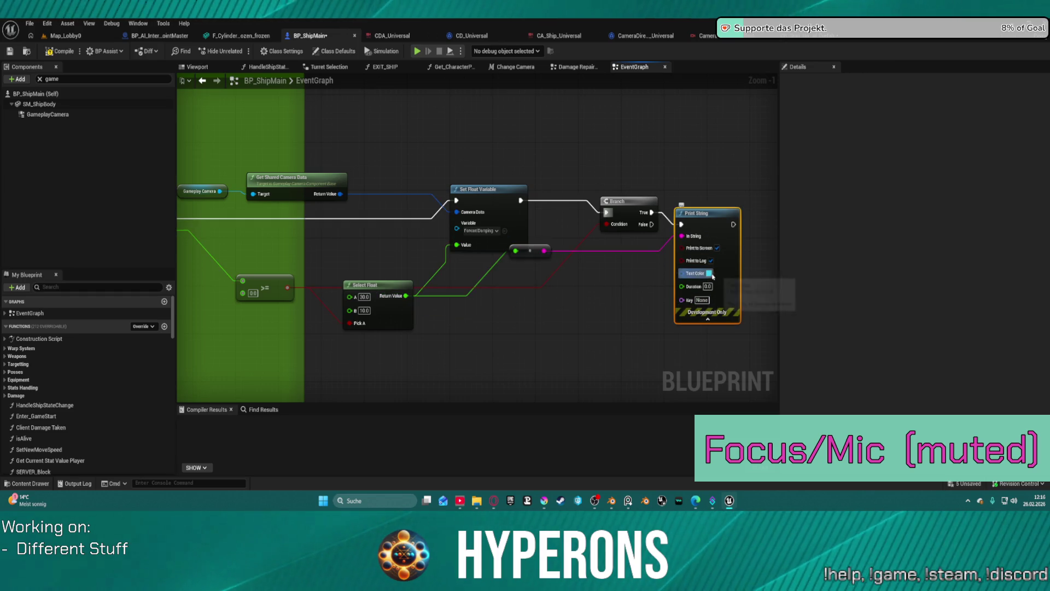
{"action": "left_click", "coordinate": [710, 272]}
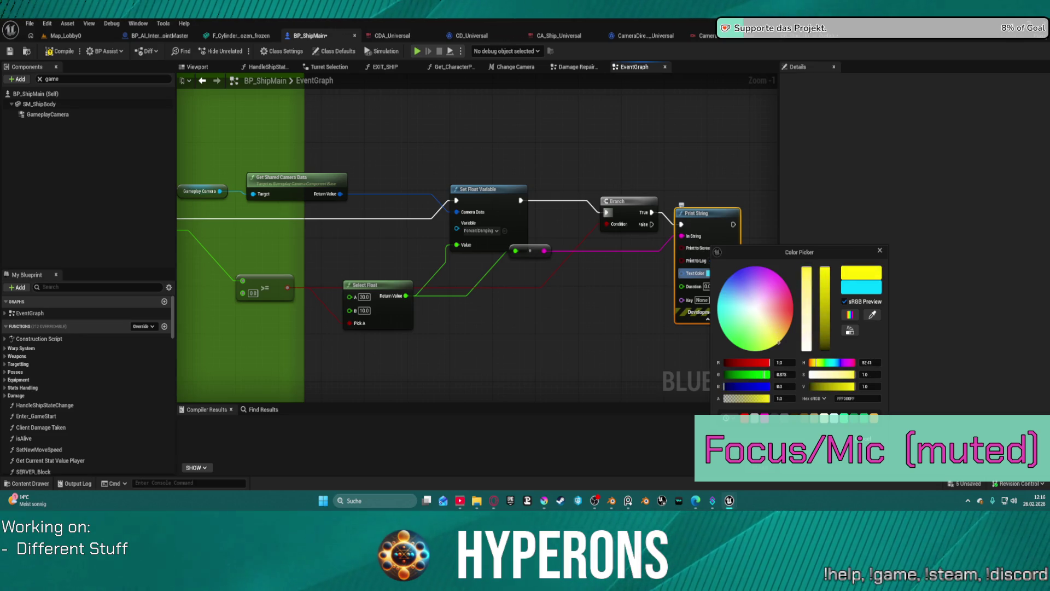
{"action": "key", "text": "Return"}
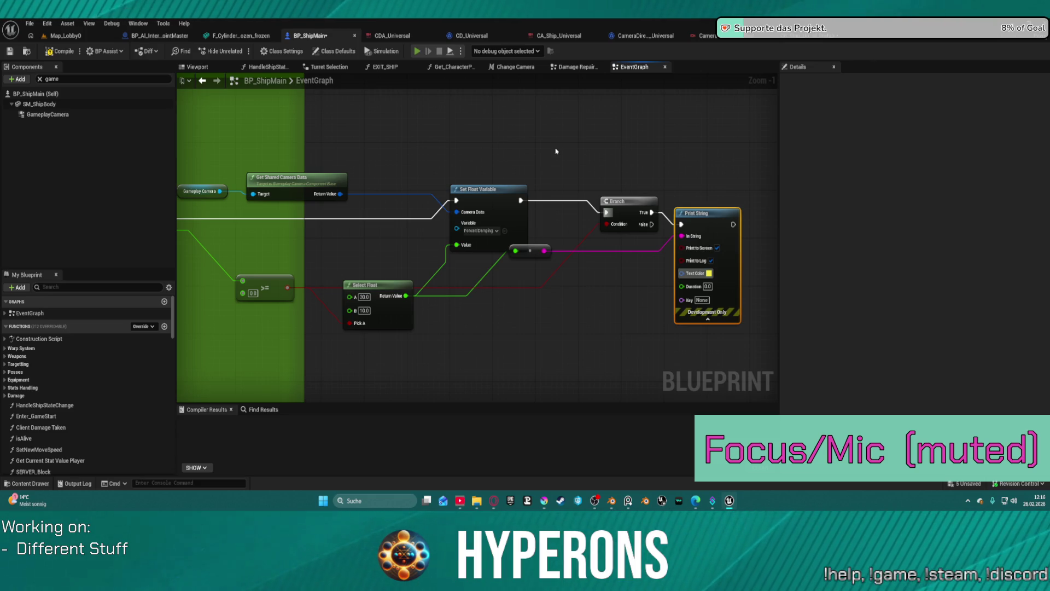
{"action": "key", "text": "F7"}
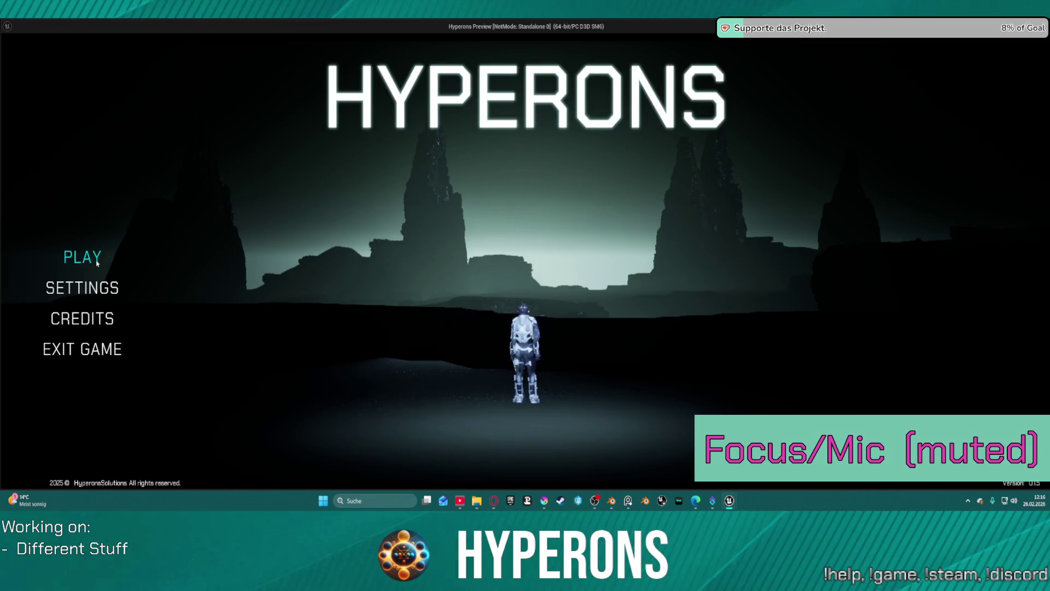
Step: Start a new game with the second character at Station New Berlin
{"action": "left_click", "coordinate": [97, 262]}
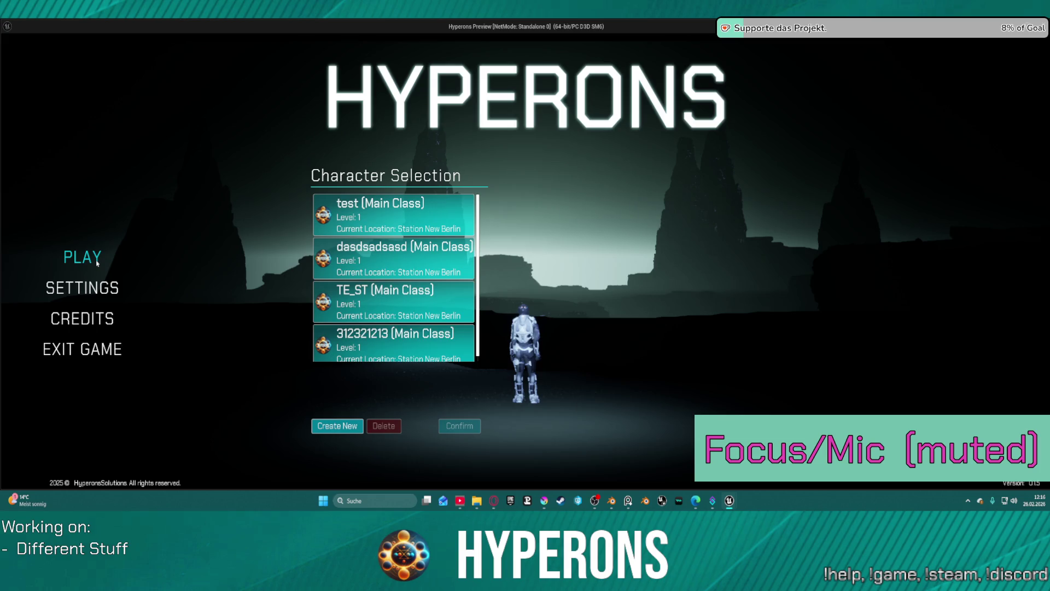
{"action": "left_click", "coordinate": [393, 258]}
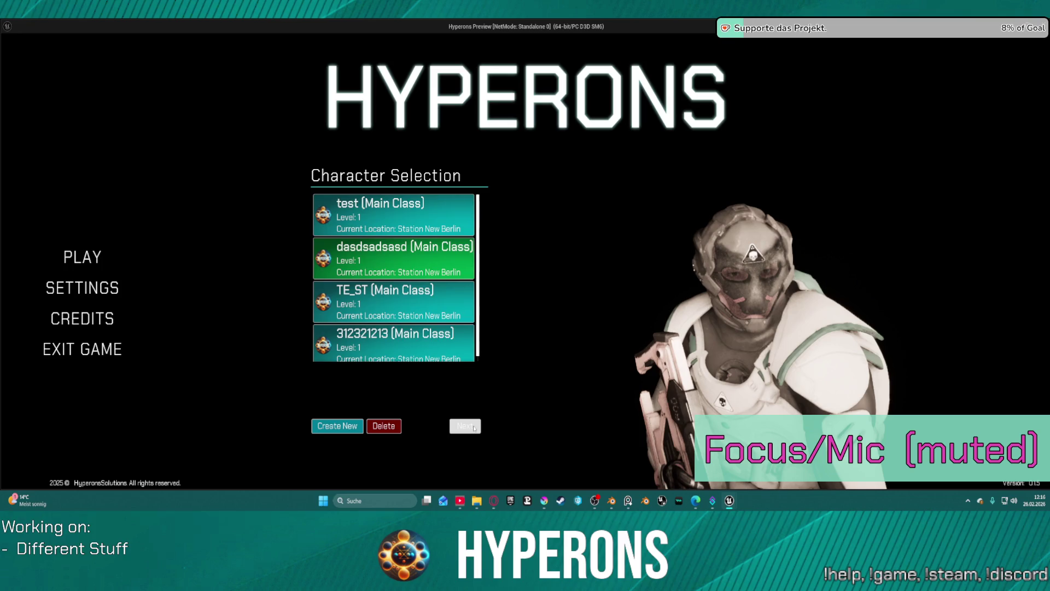
{"action": "left_click", "coordinate": [473, 428]}
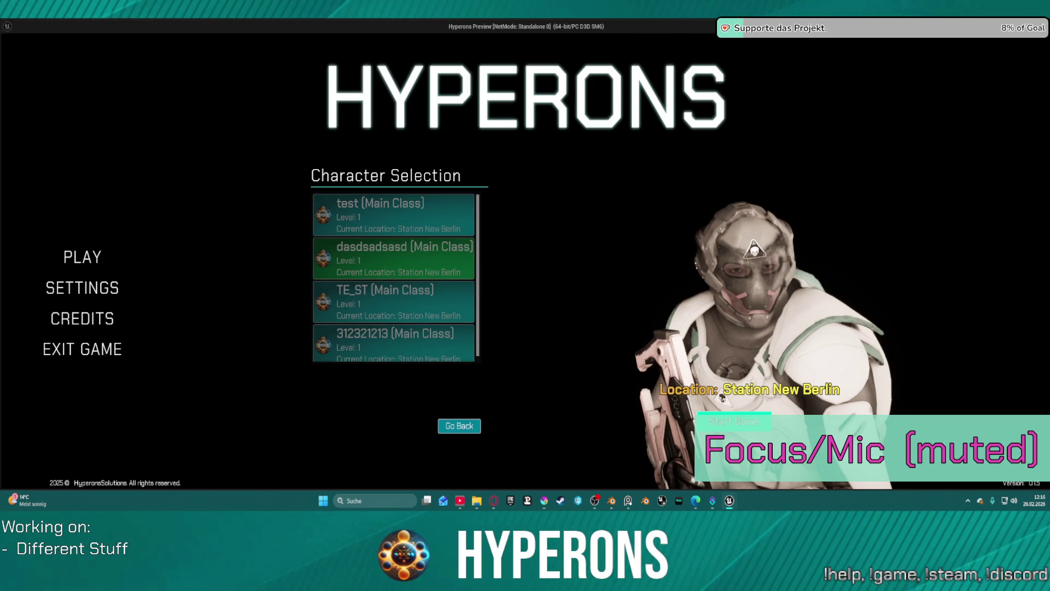
{"action": "left_click", "coordinate": [734, 421]}
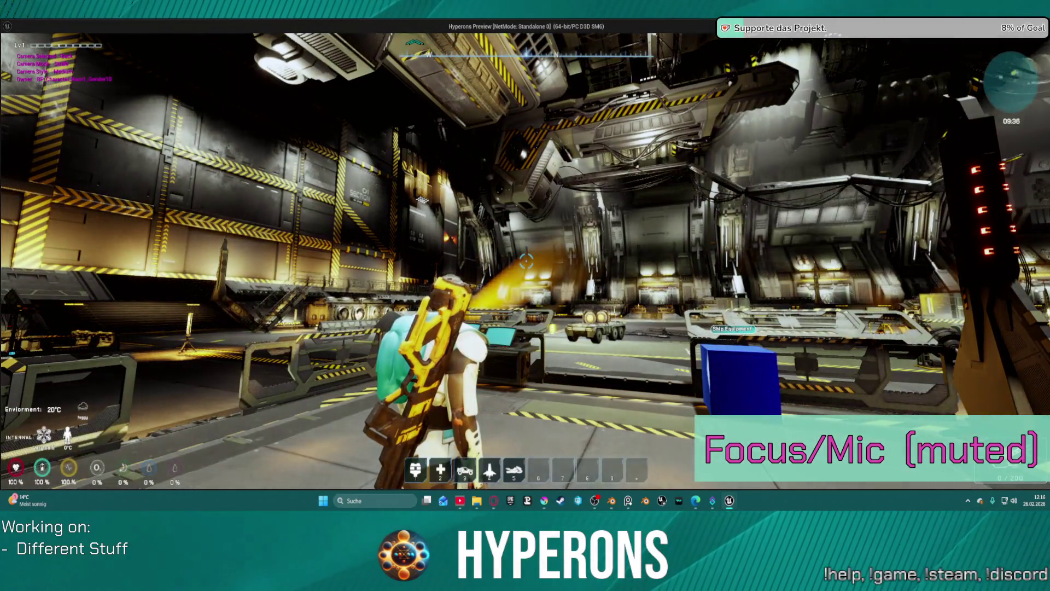
Step: Walk to the ship terminal and launch the fighter out of the station
{"action": "key", "text": "w"}
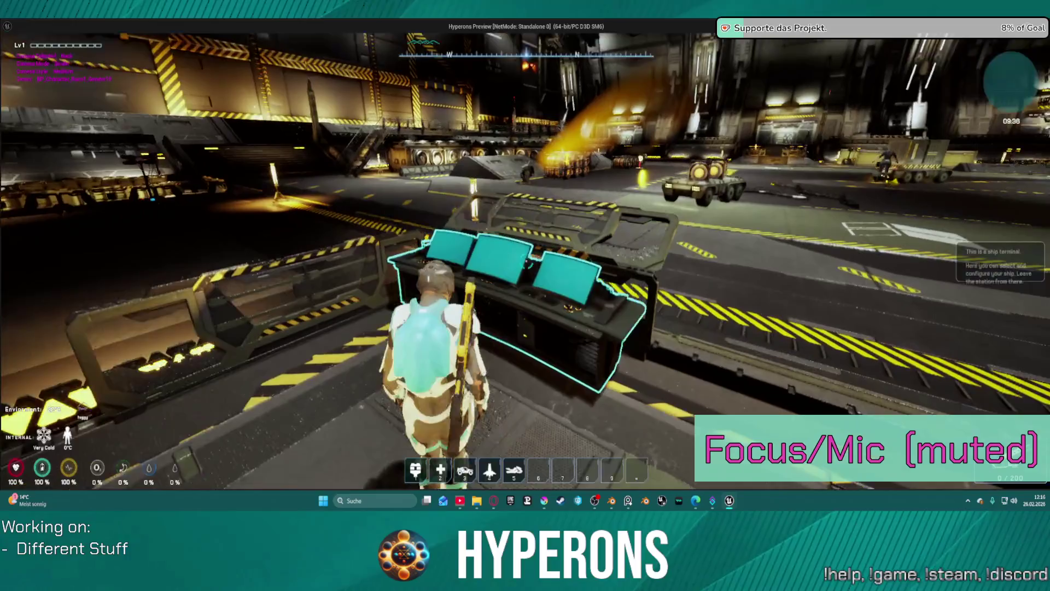
{"action": "key", "text": "e"}
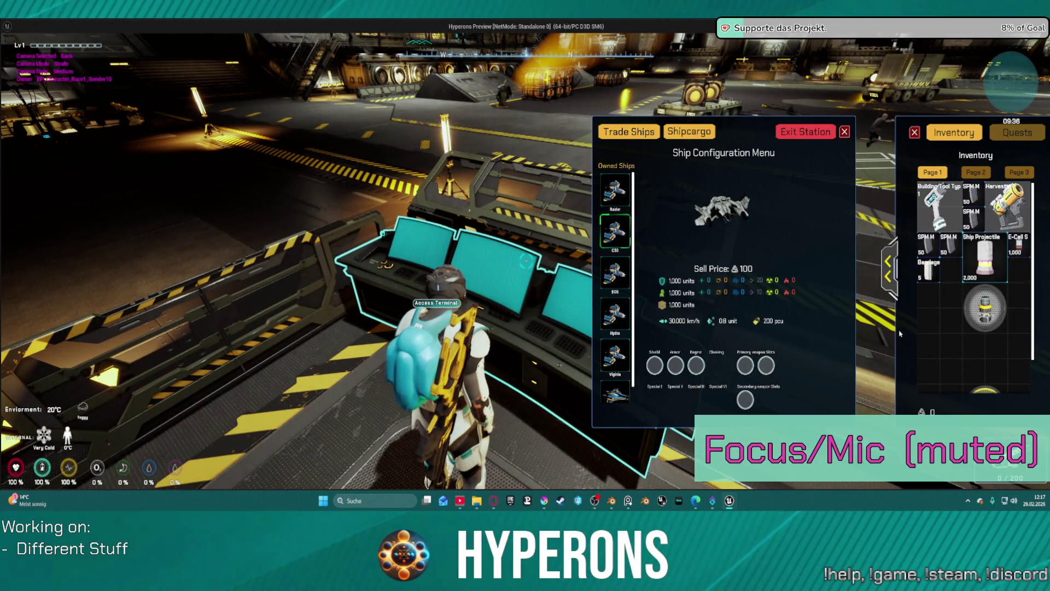
{"action": "left_click", "coordinate": [819, 131]}
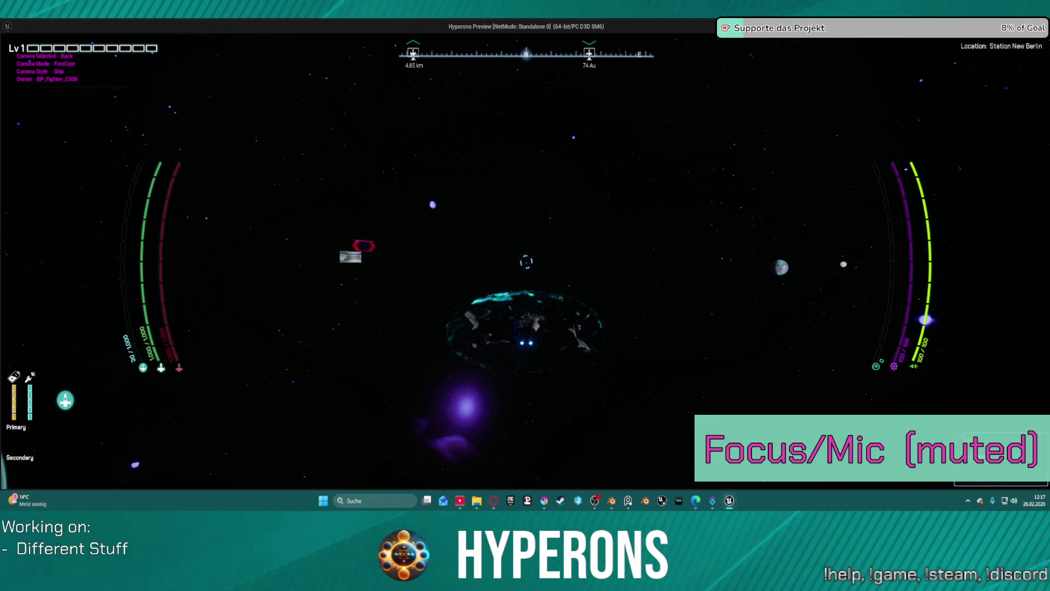
Step: Check the C50 cargo hold, then switch to the right and top camera views
{"action": "key", "text": "e"}
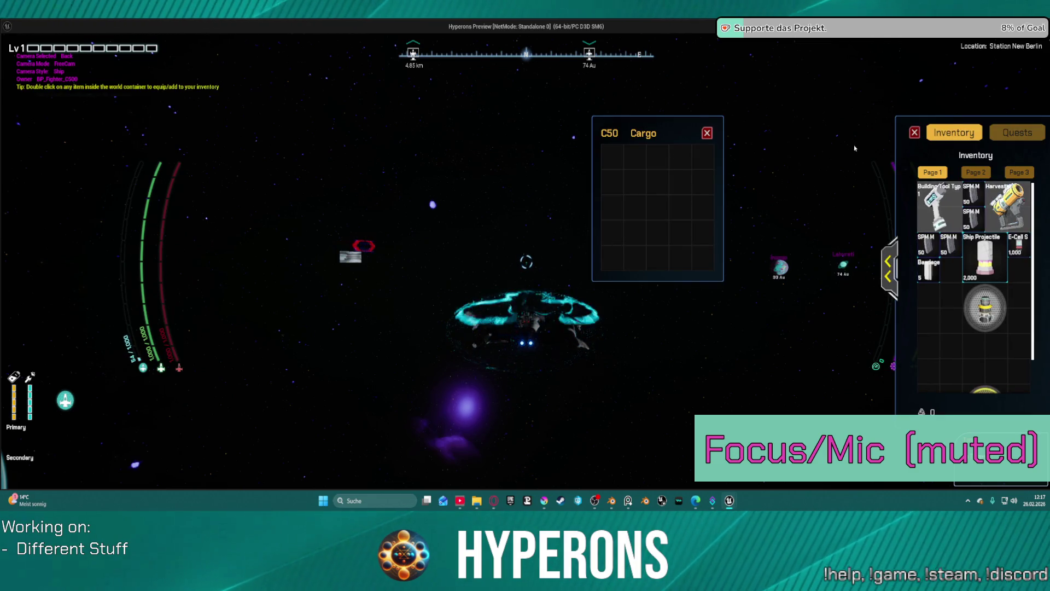
{"action": "key", "text": "Escape"}
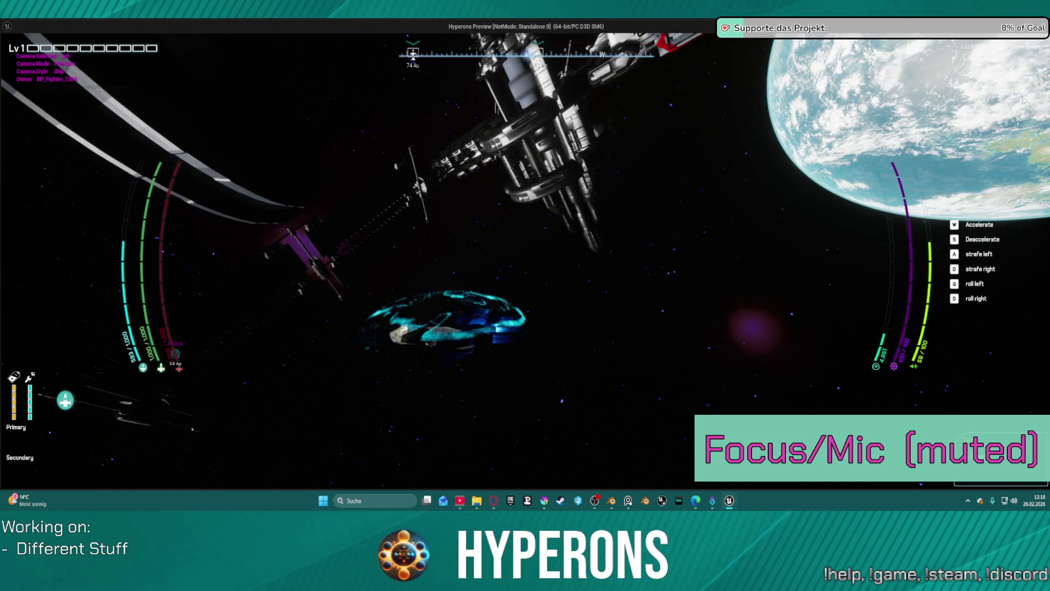
{"action": "key", "text": "c"}
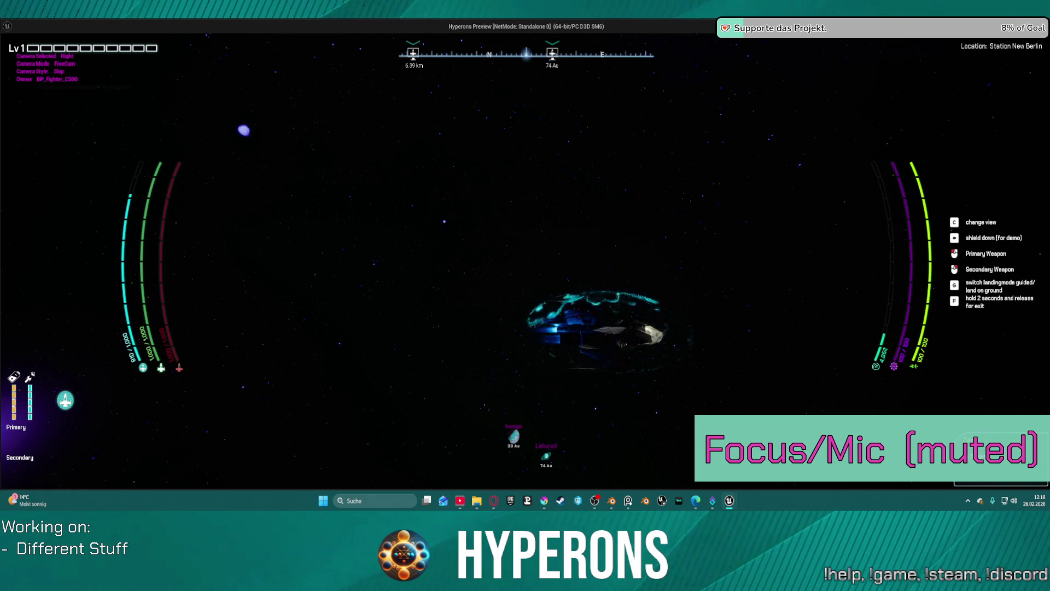
{"action": "key", "text": "c"}
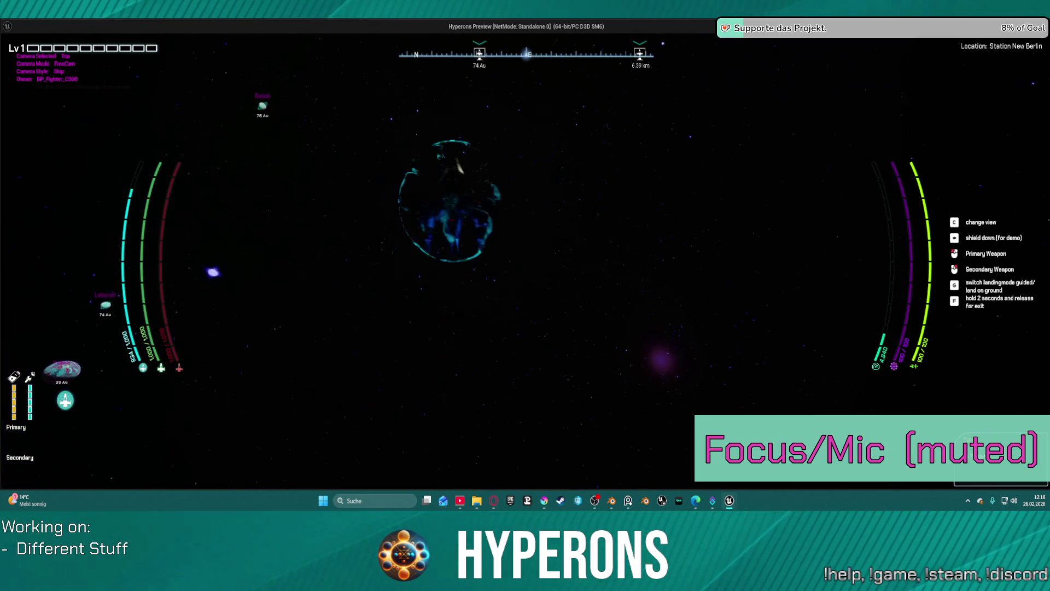
Step: Accelerate, switch to the back view, roll both ways, fly forward, then stop the preview
{"action": "key", "text": "shift"}
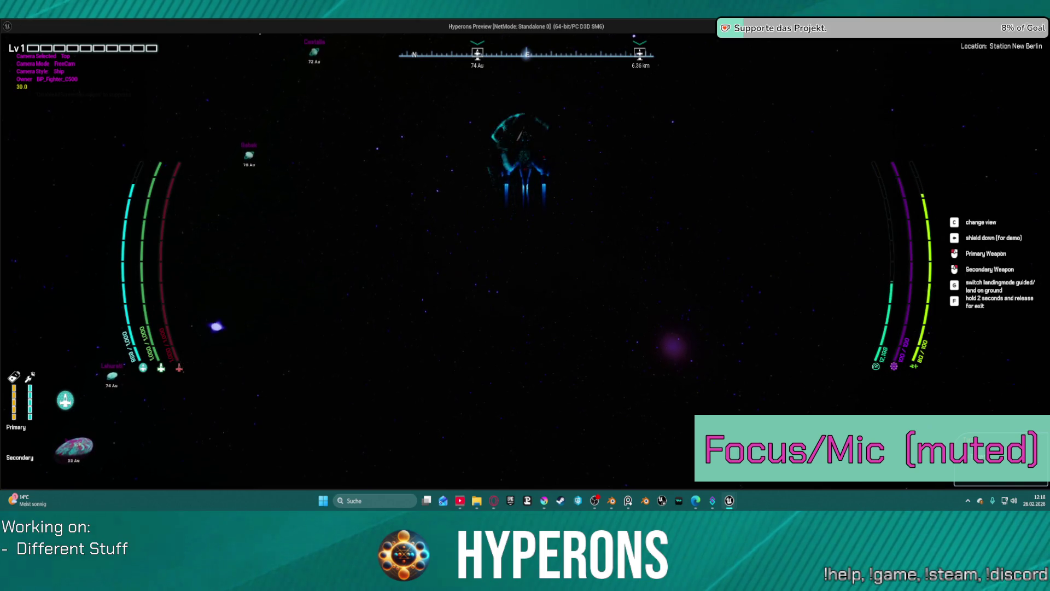
{"action": "key", "text": "c"}
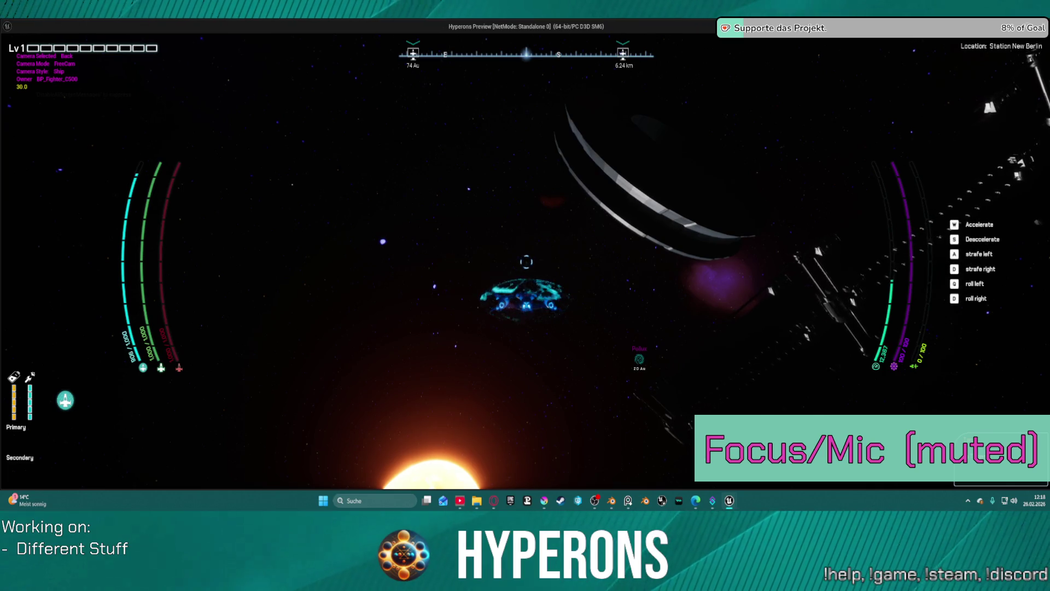
{"action": "key", "text": "q"}
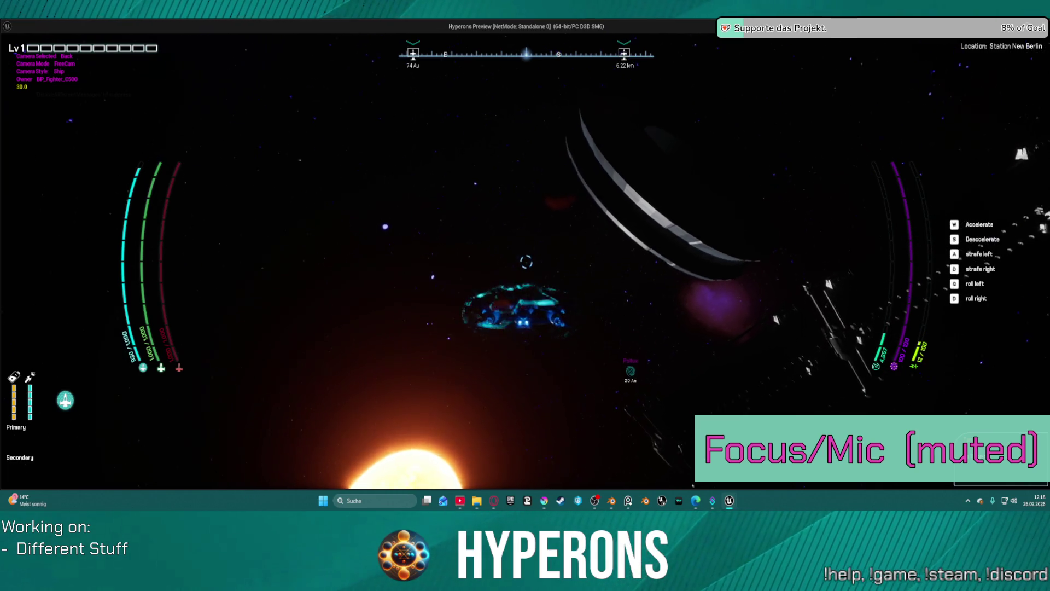
{"action": "key", "text": "e"}
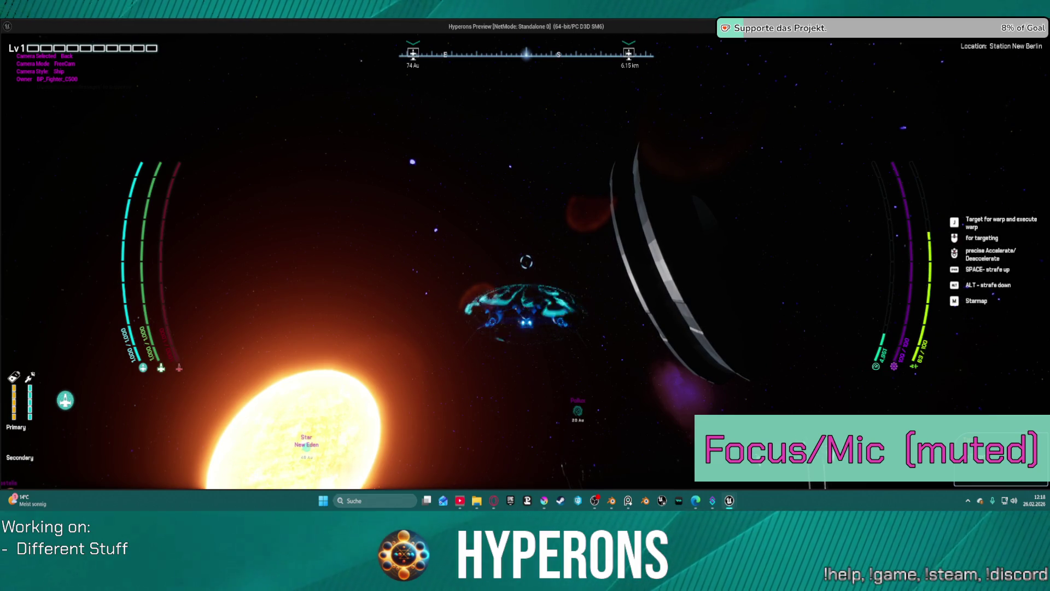
{"action": "key", "text": "w"}
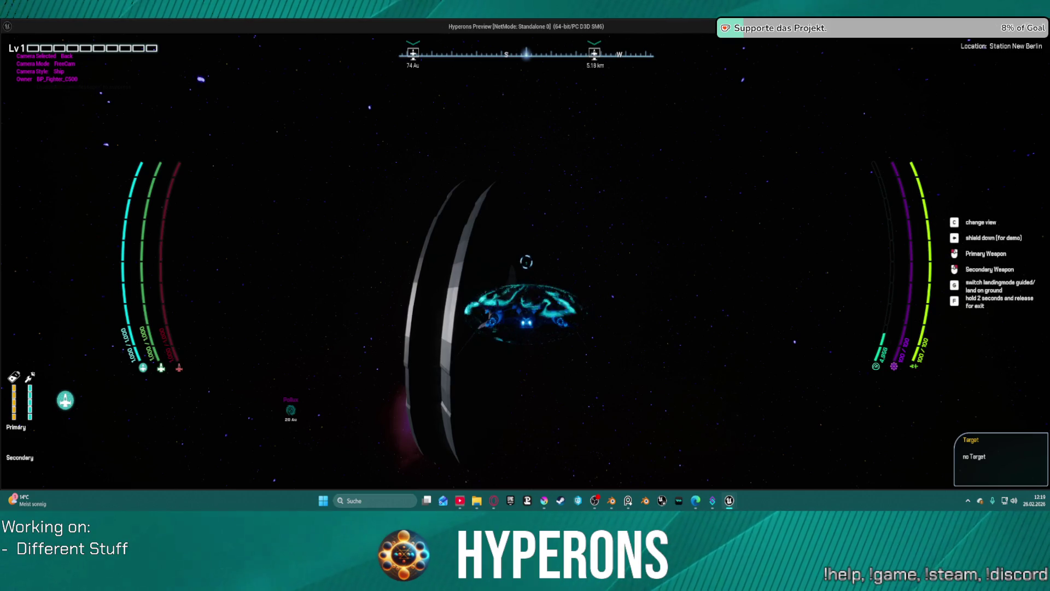
{"action": "key", "text": "w"}
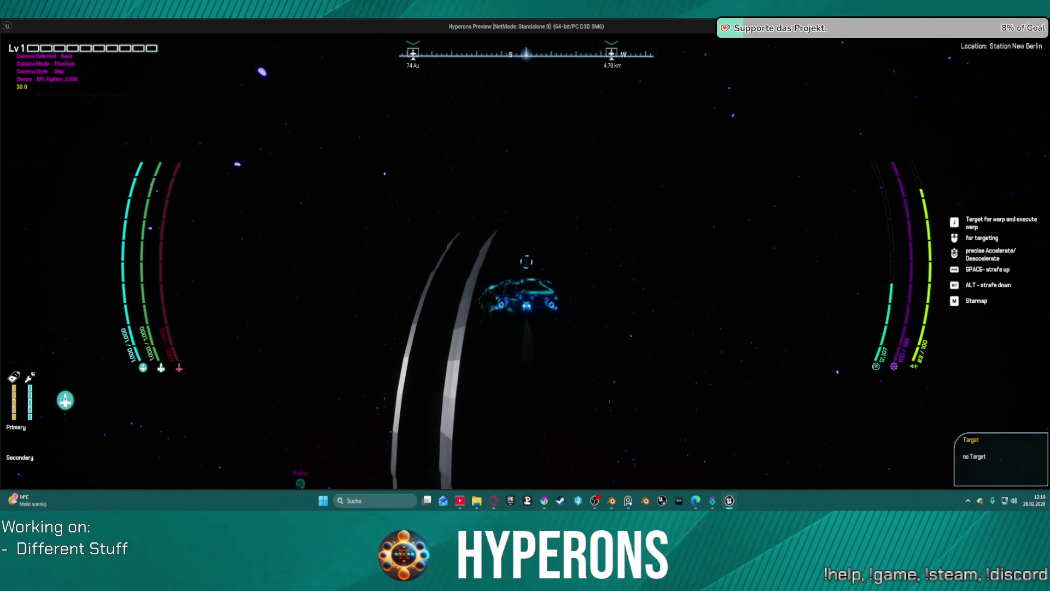
{"action": "key", "text": "Escape"}
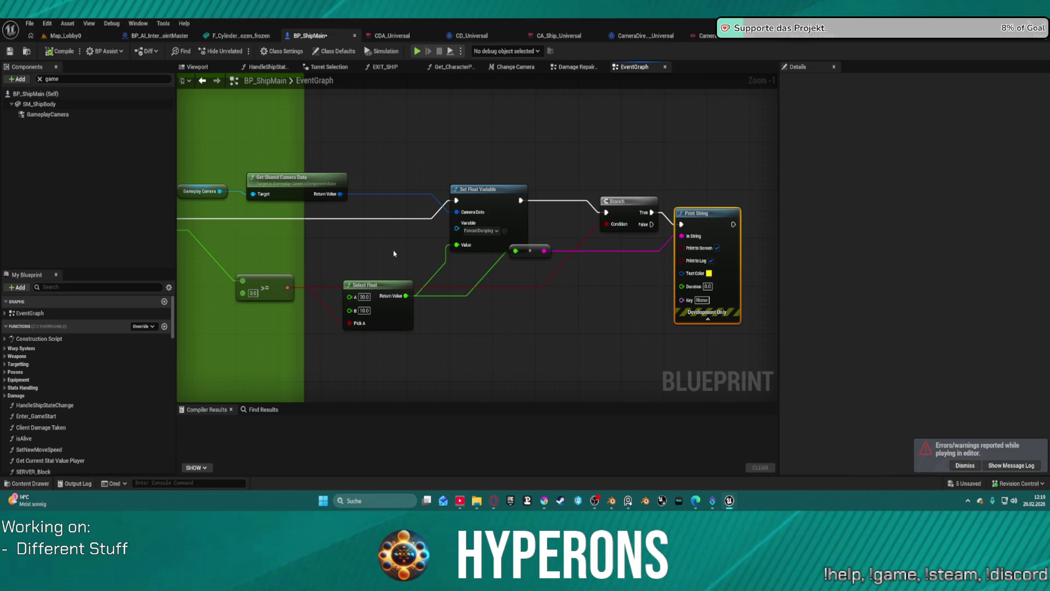
Step: Browse to Ships/Children_Player/Fighter/C50 in the Content Browser and select BP_Fighter_C50
{"action": "left_click", "coordinate": [26, 51]}
{"action": "left_click", "coordinate": [284, 376]}
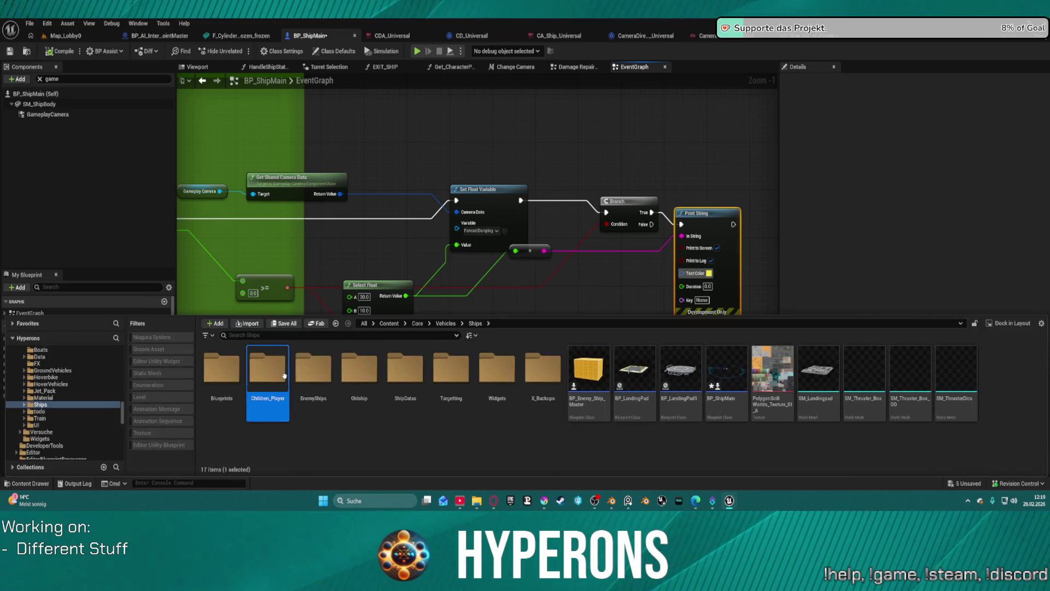
{"action": "double_click", "coordinate": [284, 375]}
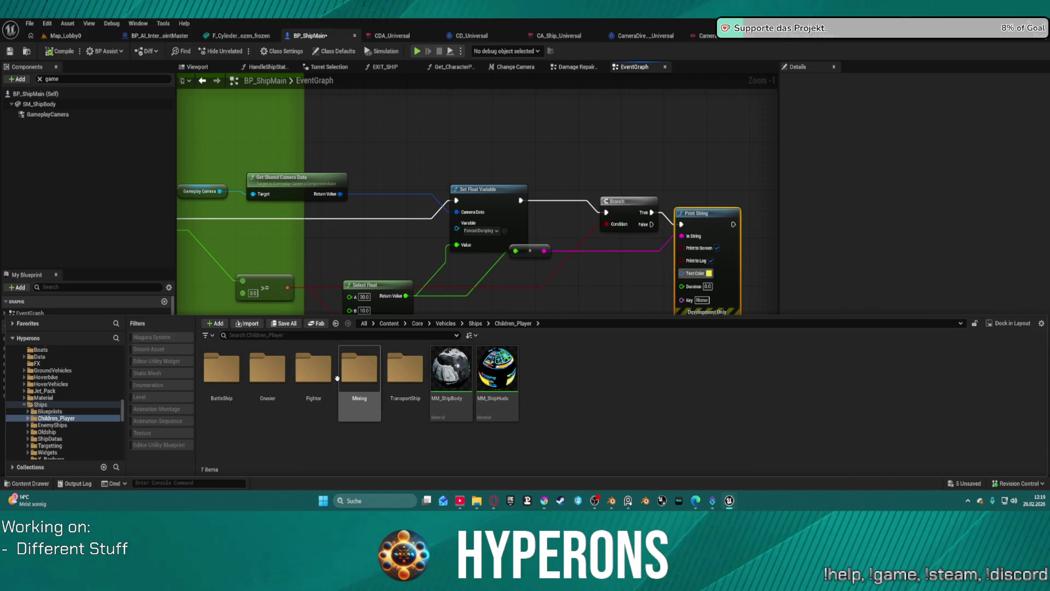
{"action": "double_click", "coordinate": [315, 374]}
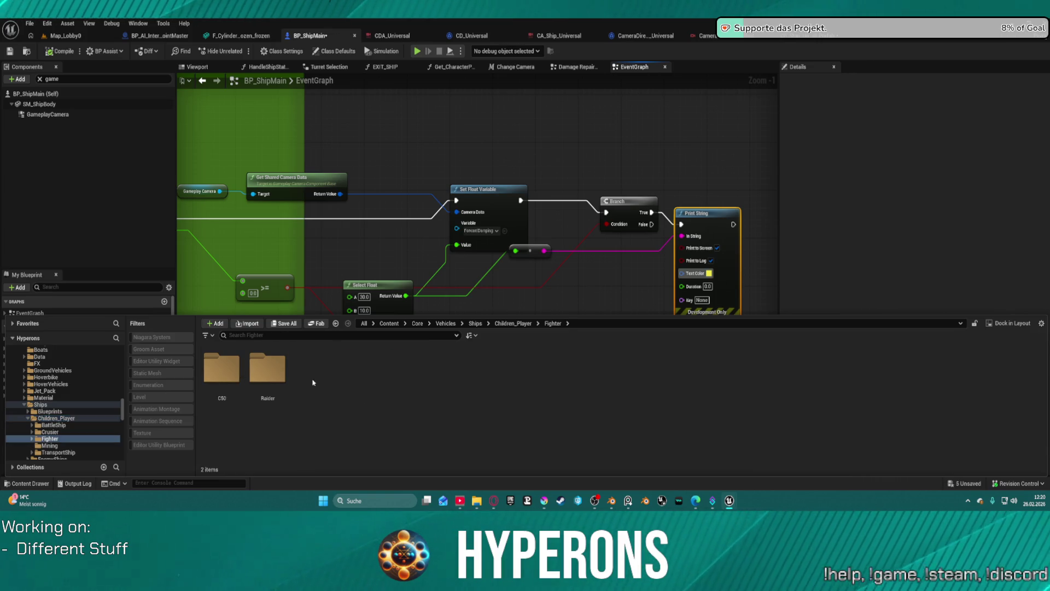
{"action": "left_click", "coordinate": [232, 372]}
{"action": "double_click", "coordinate": [232, 372]}
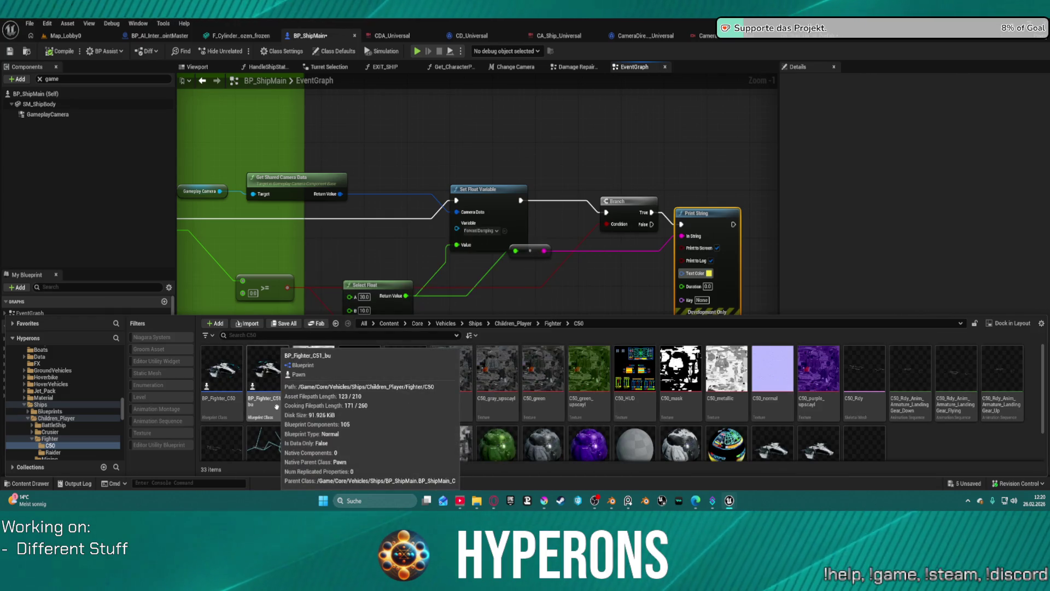
{"action": "left_click", "coordinate": [220, 373]}
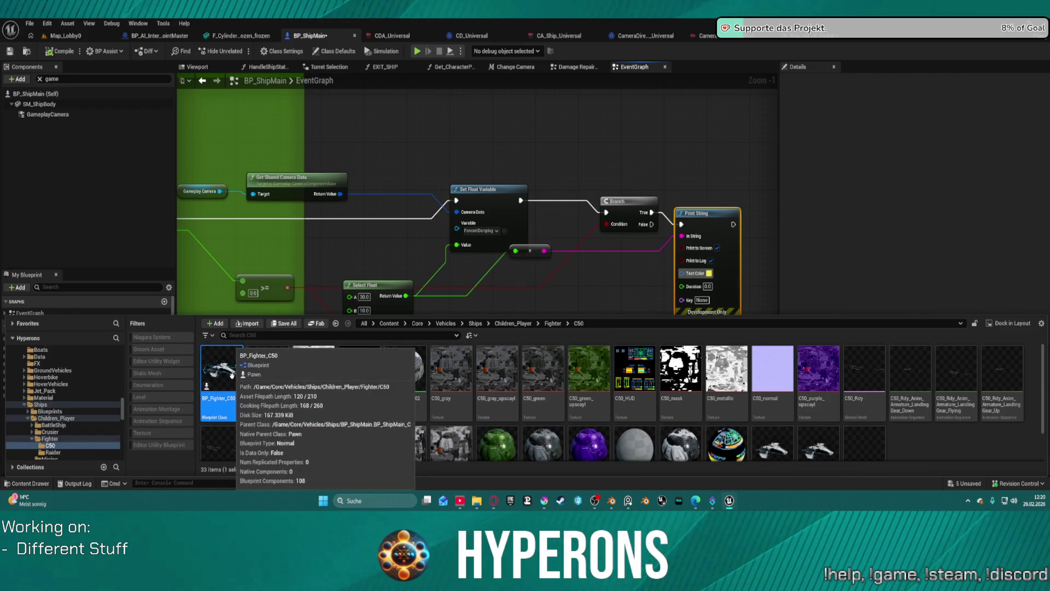
Step: Open BP_Fighter_C50, collapse the Special01/Special02 groups and filter Details by 'camer'
{"action": "double_click", "coordinate": [231, 376]}
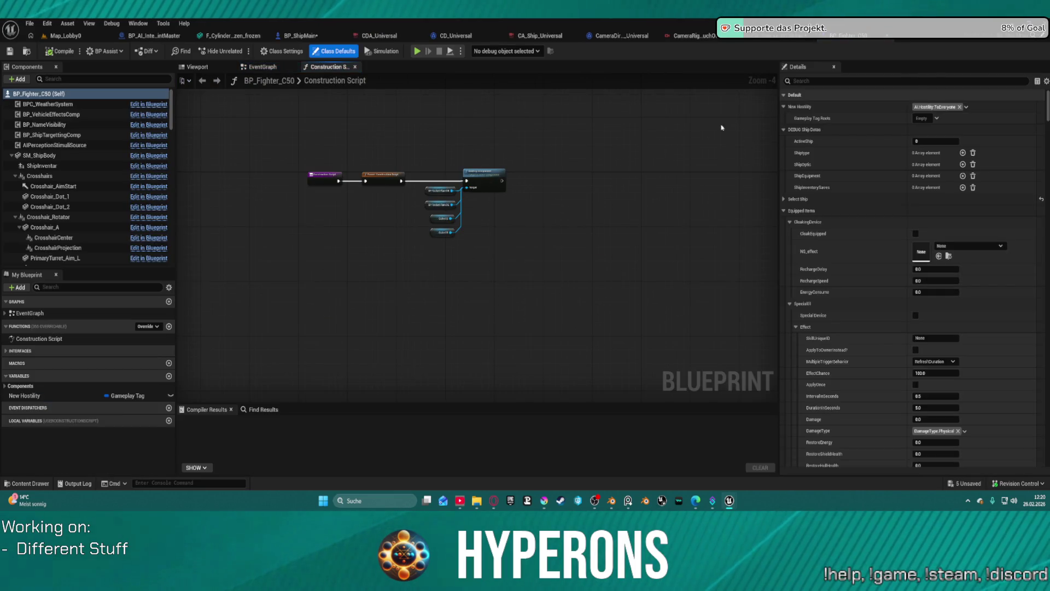
{"action": "scroll", "coordinate": [881, 187], "scroll_direction": "down", "scroll_amount": 5}
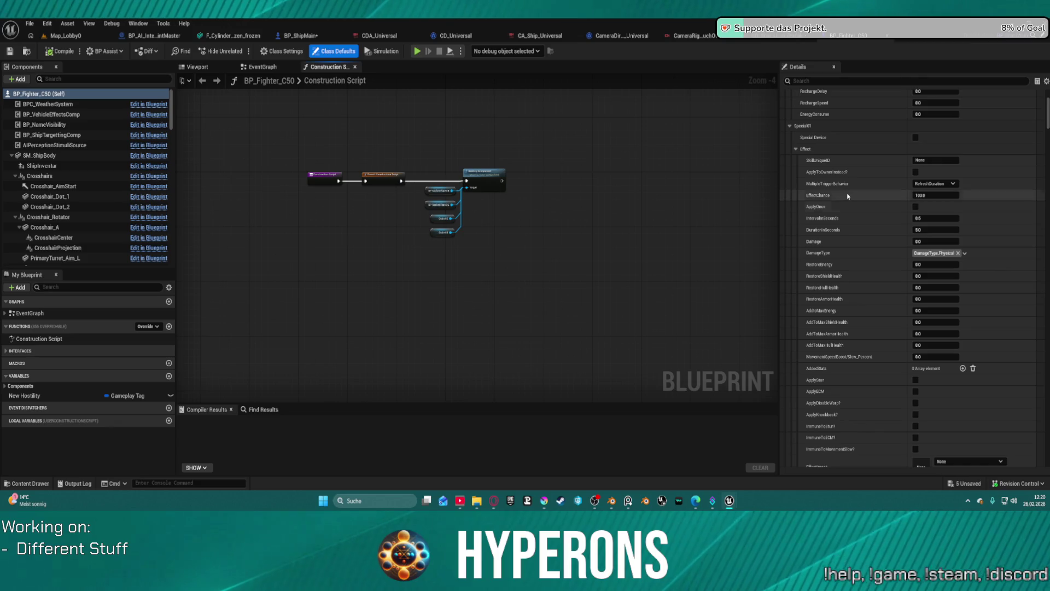
{"action": "left_click", "coordinate": [789, 125]}
{"action": "left_click", "coordinate": [789, 136]}
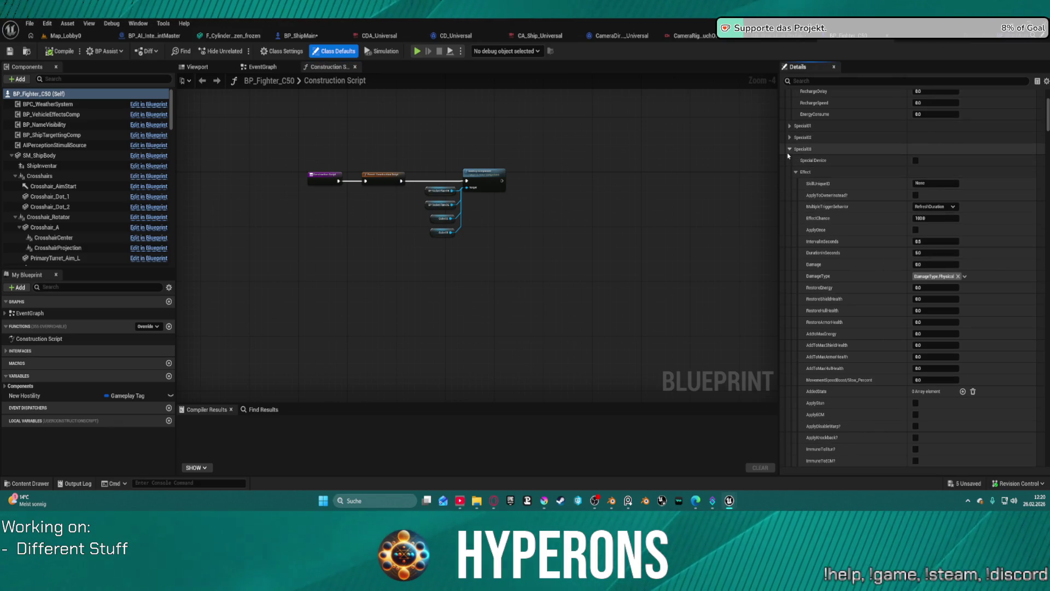
{"action": "left_click", "coordinate": [803, 81]}
{"action": "type", "text": "ca"}
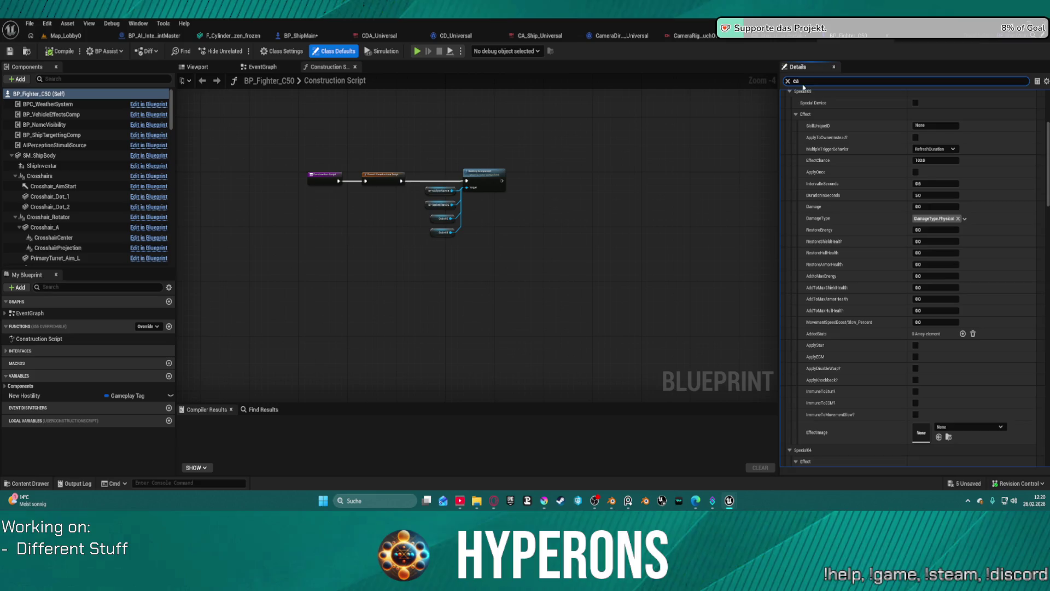
{"action": "type", "text": "mer"}
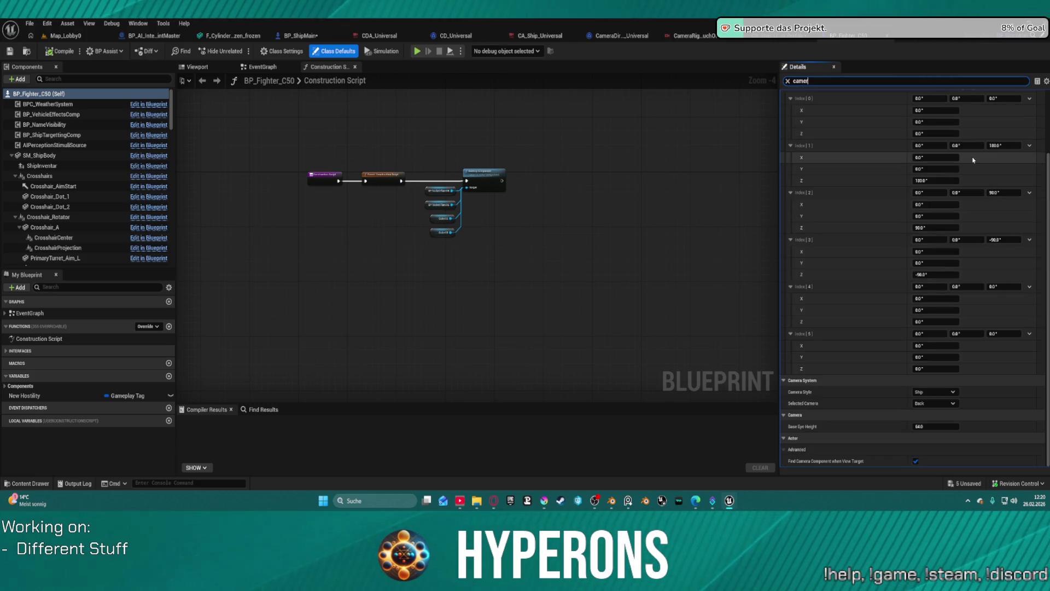
Step: Set the Camera Offset Flight value to 2000.0 and launch the game preview
{"action": "scroll", "coordinate": [957, 193], "scroll_direction": "up", "scroll_amount": 3}
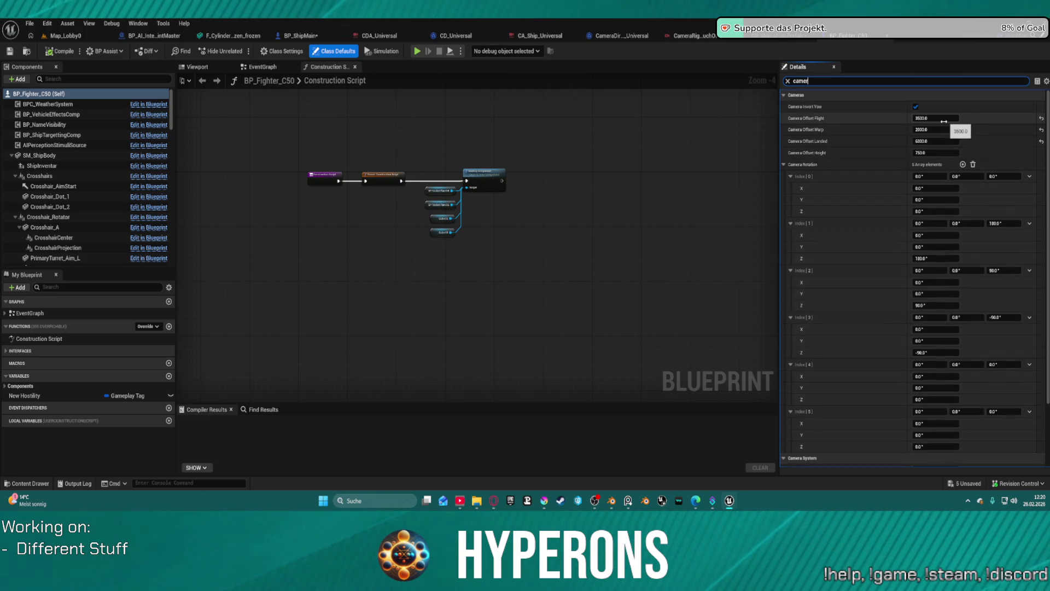
{"action": "left_click", "coordinate": [939, 117]}
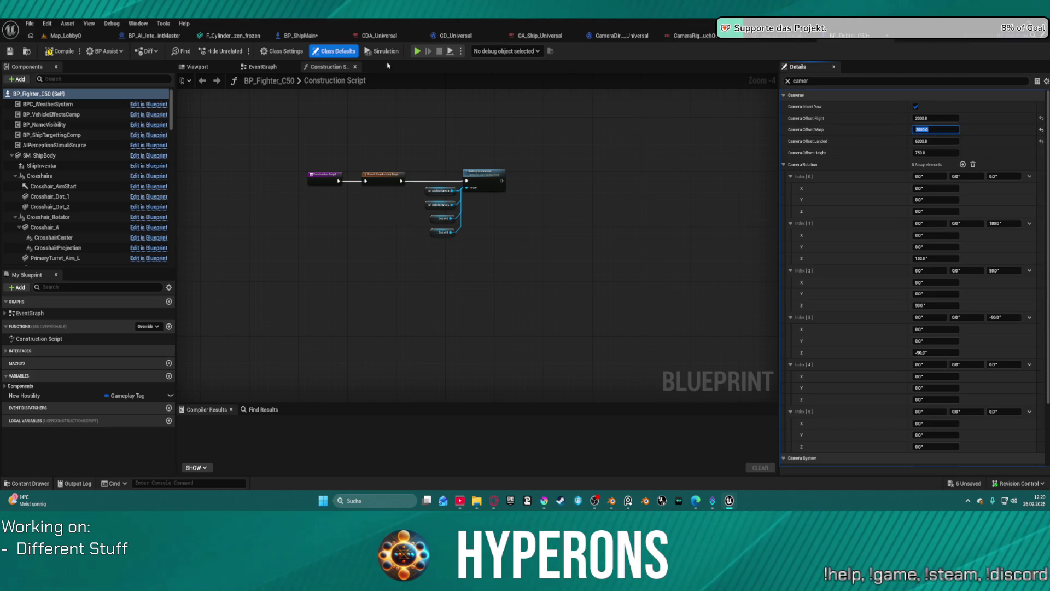
{"action": "left_click", "coordinate": [417, 55]}
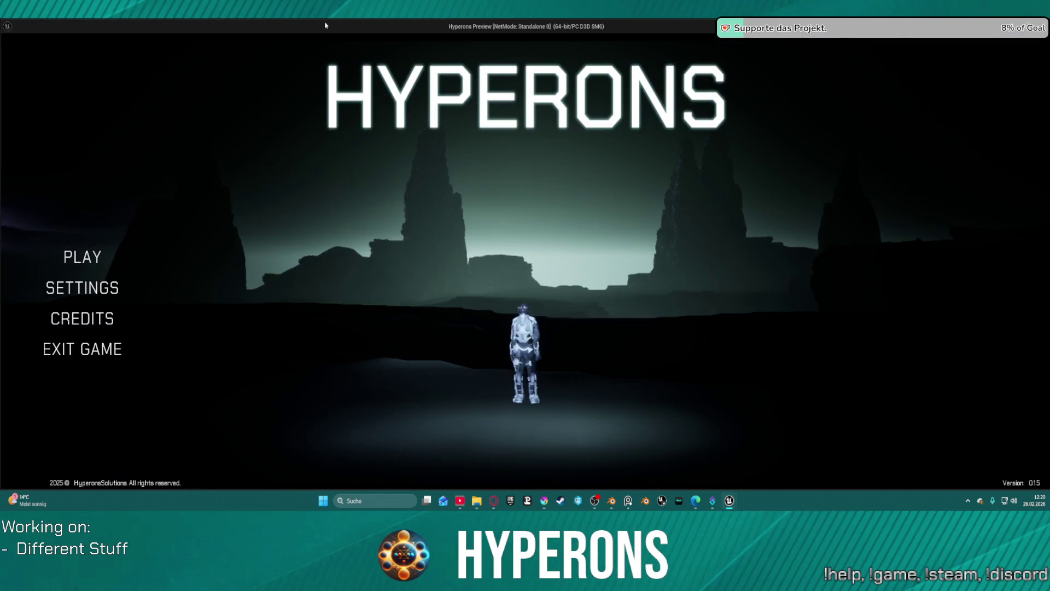
Step: Start playing, walk to the ship terminal and choose to exit New Berlin station in the C50
{"action": "left_click", "coordinate": [73, 262]}
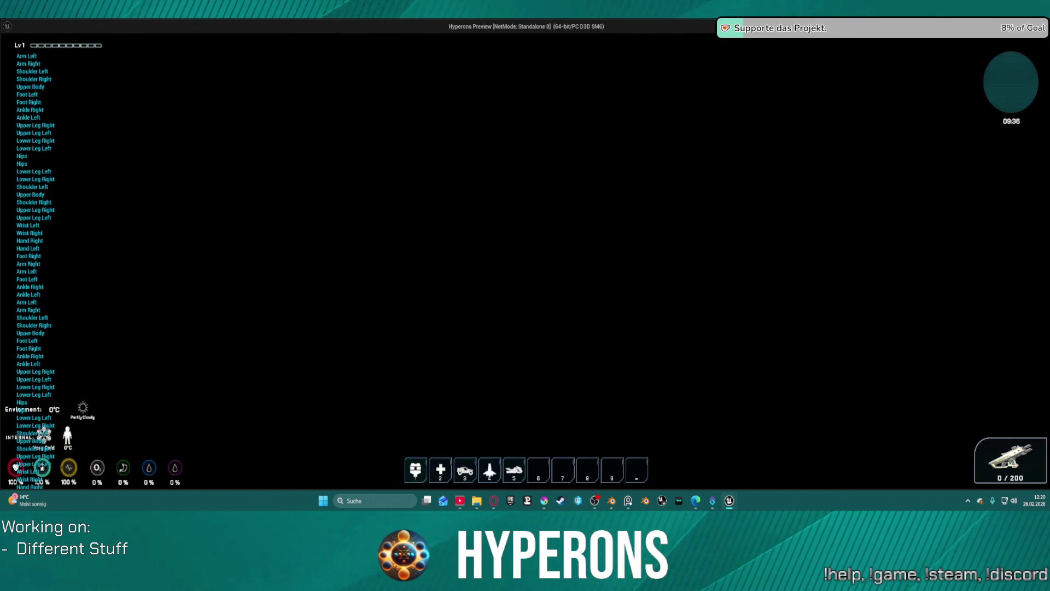
{"action": "key", "text": "w"}
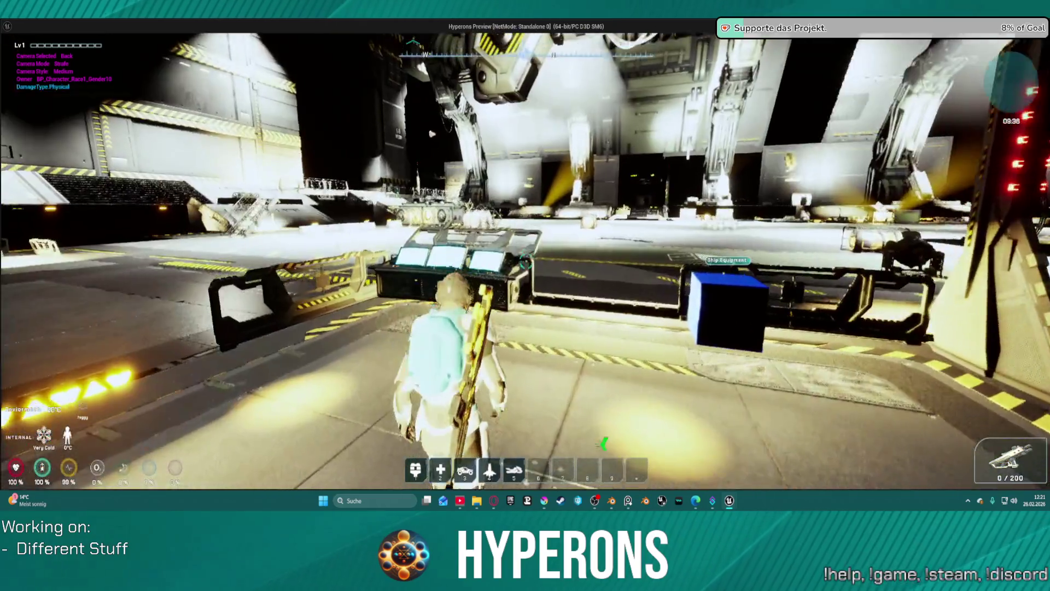
{"action": "key", "text": "e"}
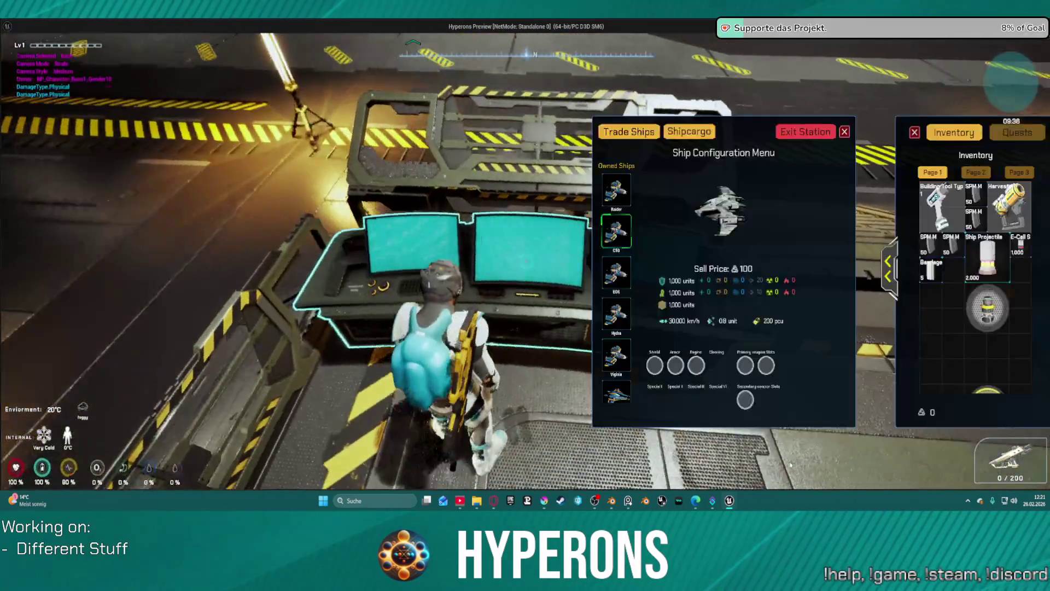
{"action": "left_click", "coordinate": [821, 133]}
{"action": "left_click", "coordinate": [504, 314]}
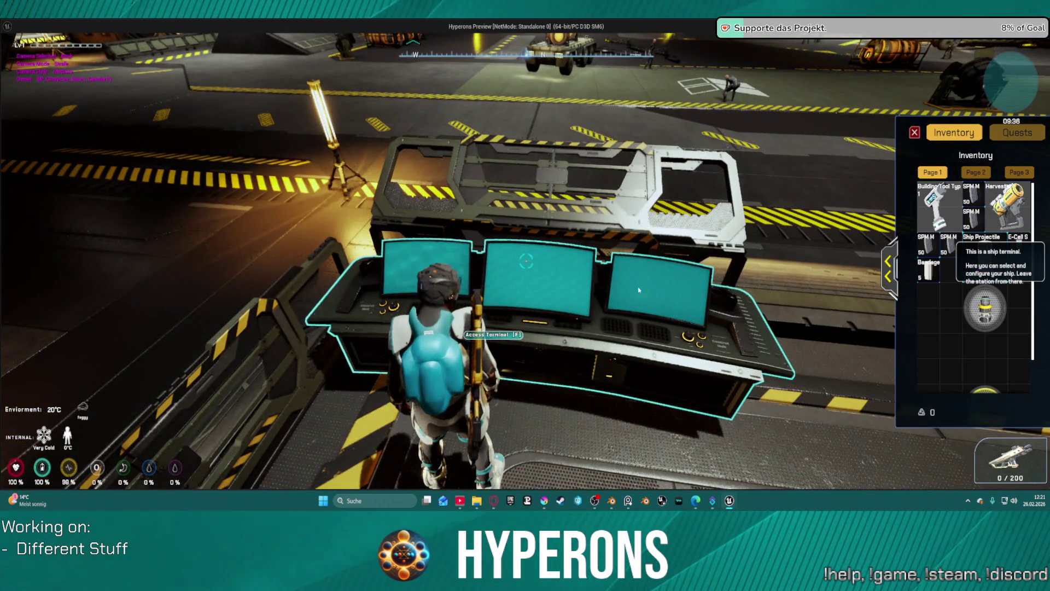
{"action": "key", "text": "f"}
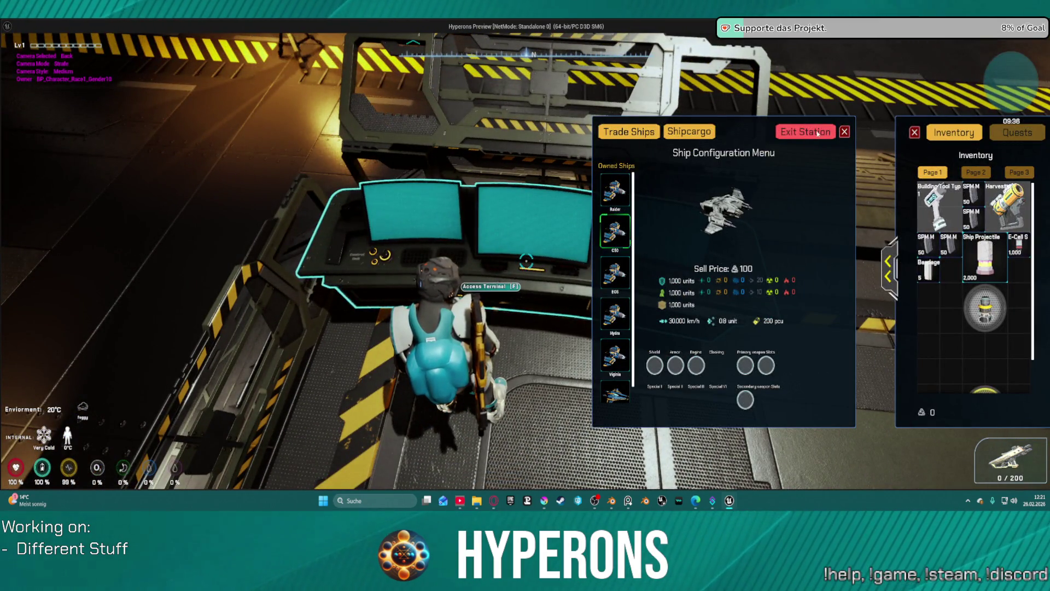
{"action": "left_click", "coordinate": [806, 134]}
Step: Depart New Berlin, switch between top-down and rear chase cameras, and accelerate
{"action": "left_click", "coordinate": [504, 313]}
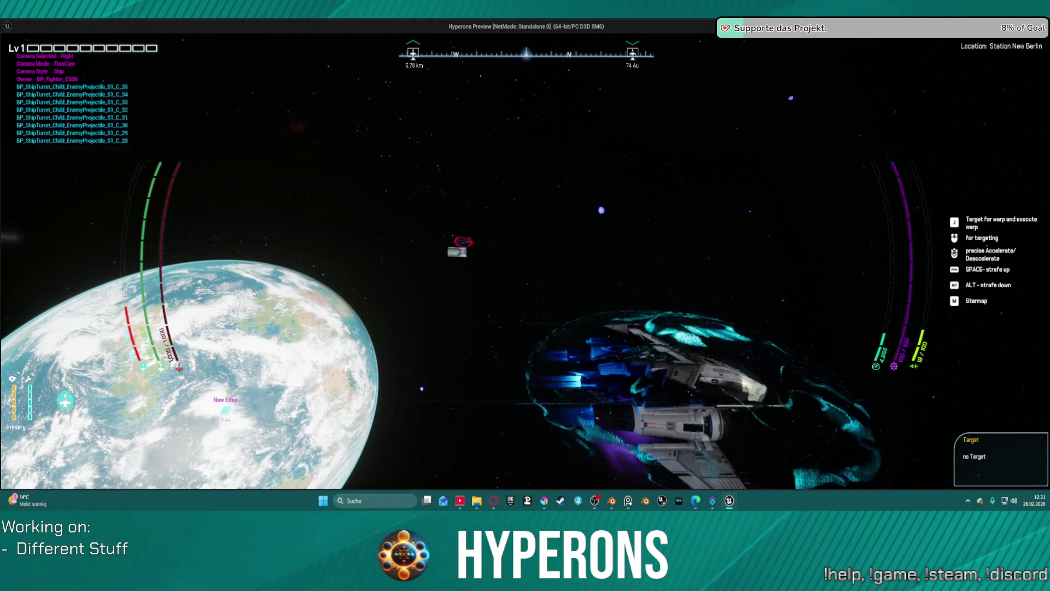
{"action": "key", "text": "c"}
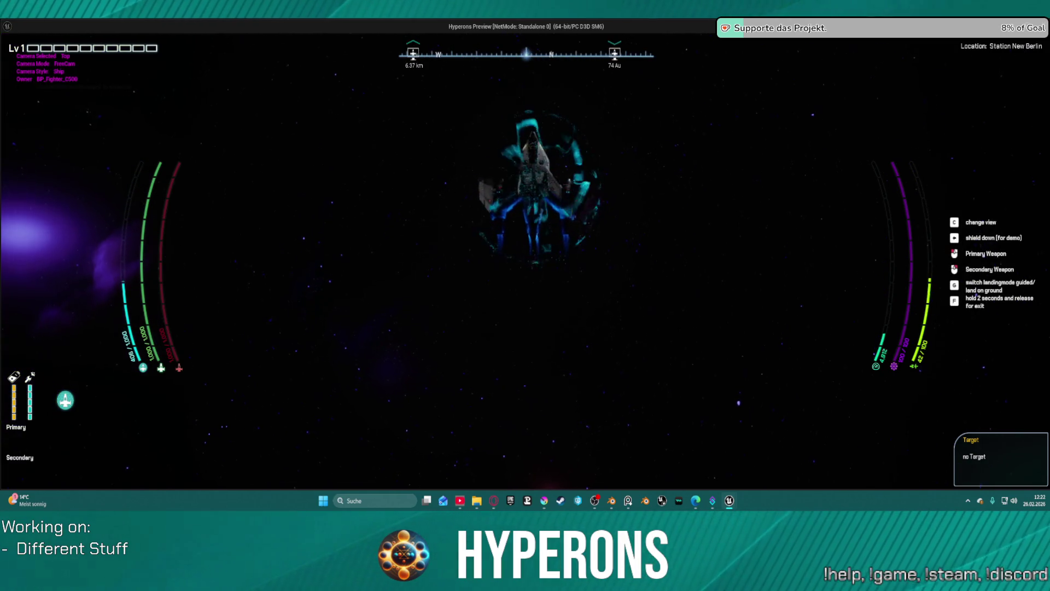
{"action": "key", "text": "c"}
{"action": "key", "text": "shift"}
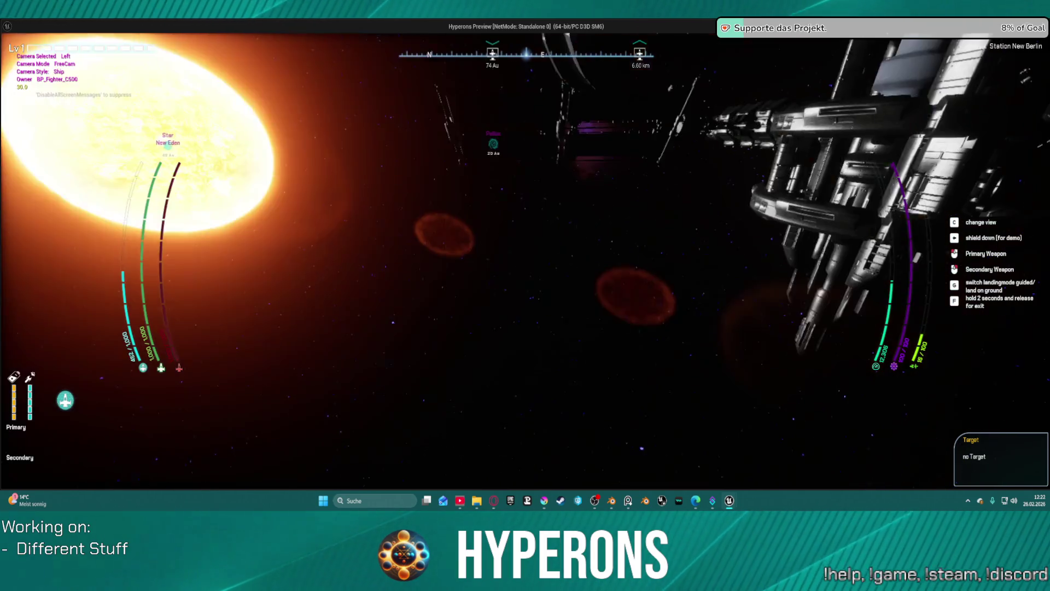
Step: Toggle the camera views again, then calibrate the hyperdrive and warp toward New Eden
{"action": "key", "text": "c"}
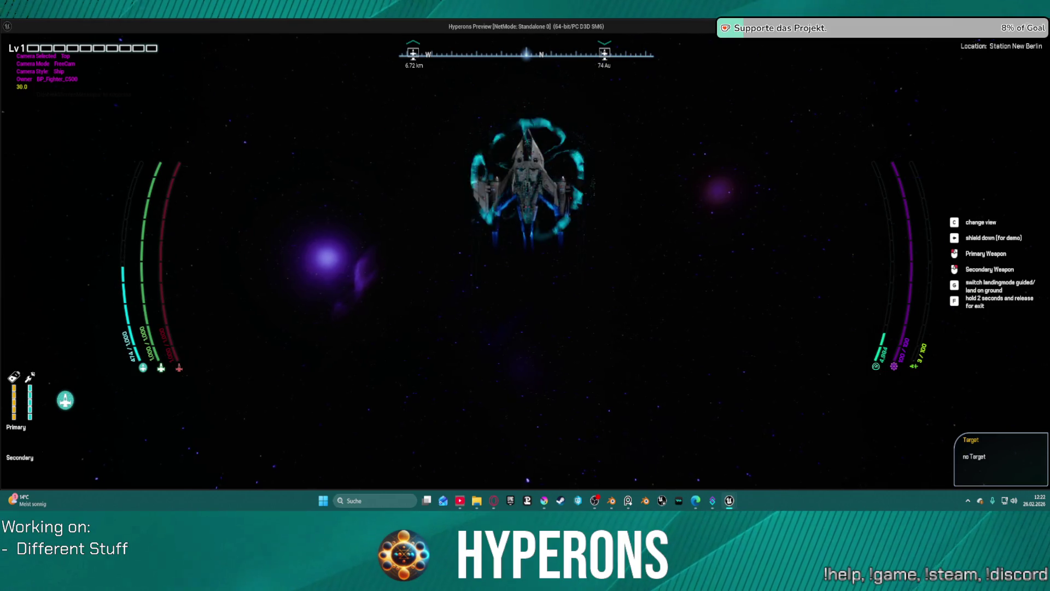
{"action": "key", "text": "c"}
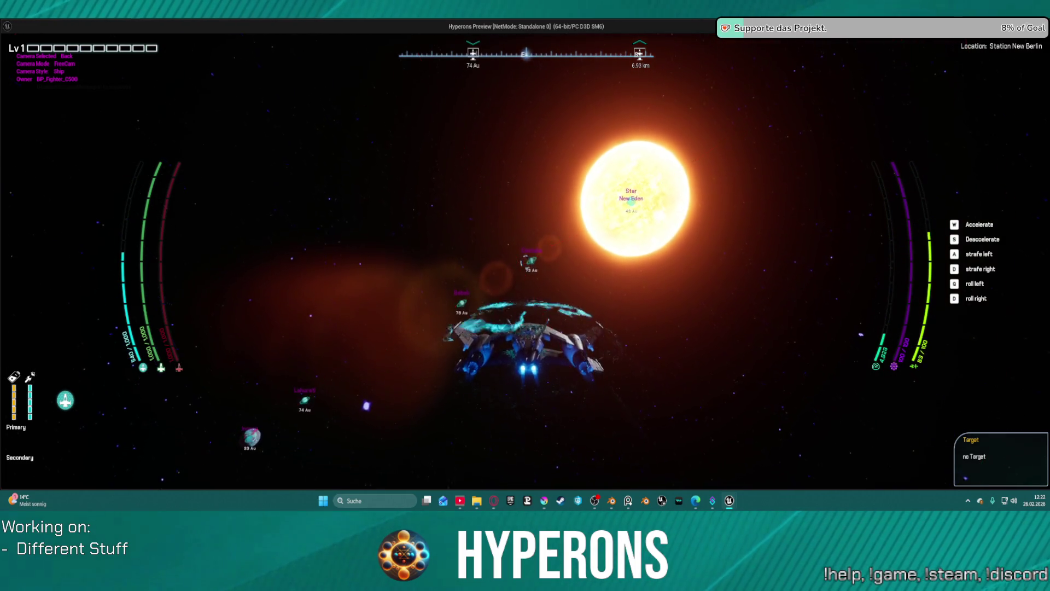
{"action": "key", "text": "h"}
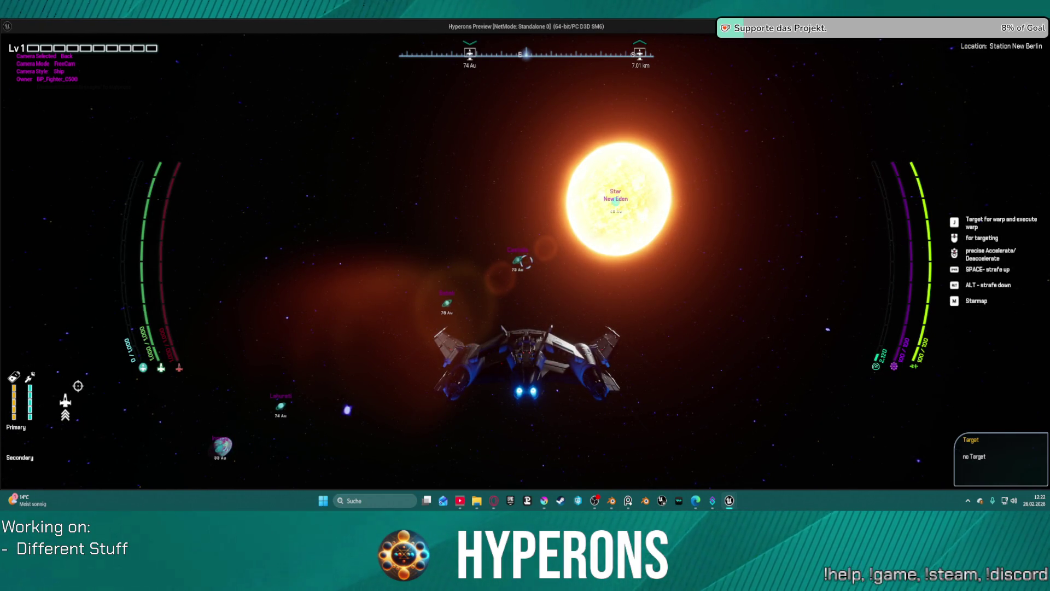
{"action": "key", "text": "j"}
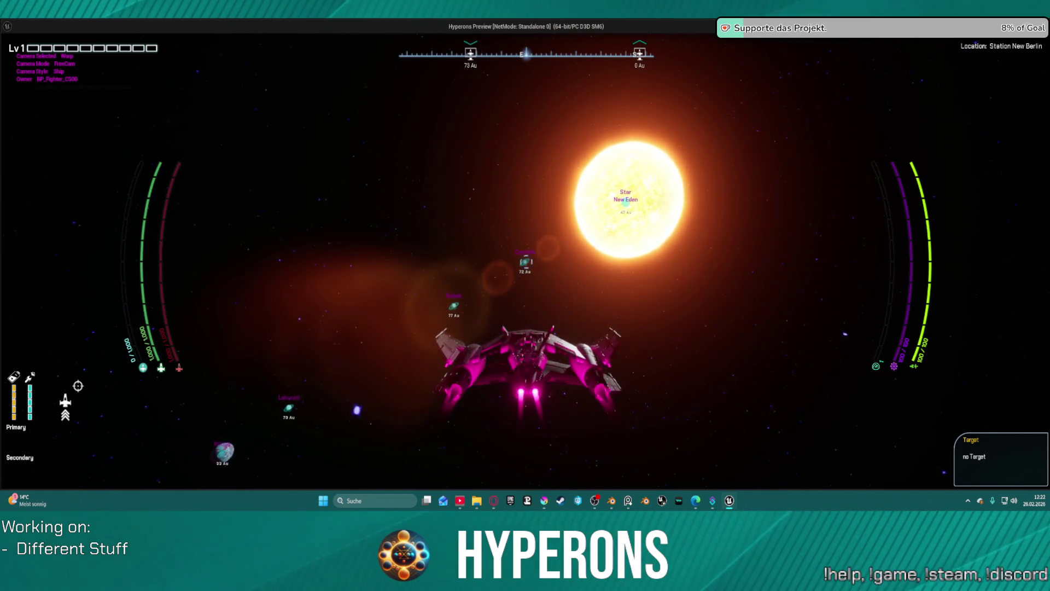